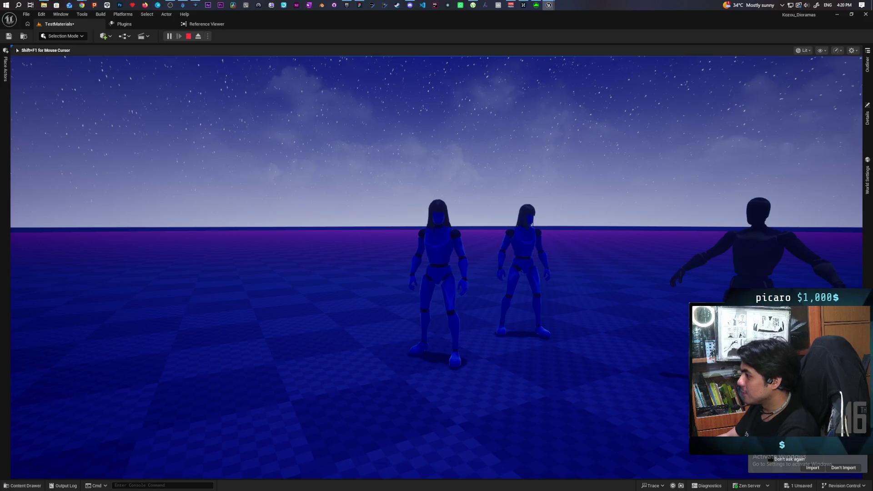
- Stop the play session and bring the Fab store's 'hair' results to the front
{"action": "key", "text": "Escape"}
{"action": "mouse_move", "coordinate": [549, 5]}
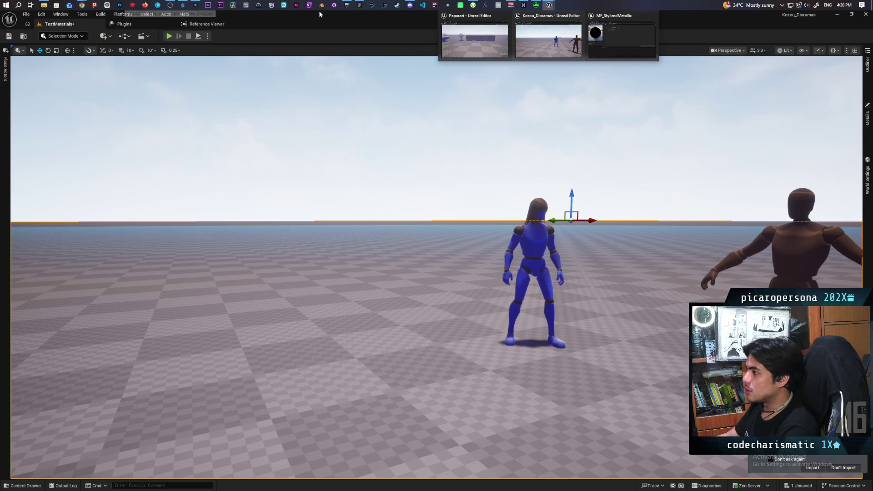
{"action": "left_click", "coordinate": [347, 5]}
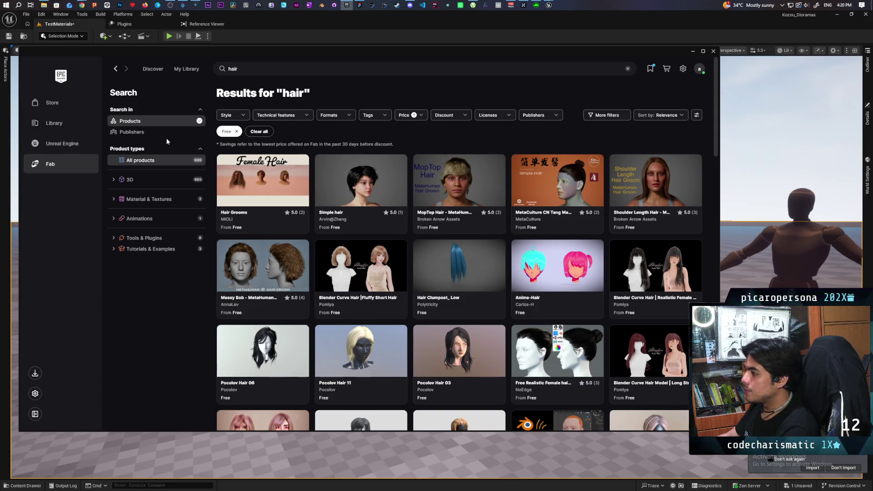
- Browse the free 'hair' results, preview and close Pocolov Hair 16, then edit the search query
{"action": "scroll", "coordinate": [395, 293], "scroll_direction": "down", "scroll_amount": 3}
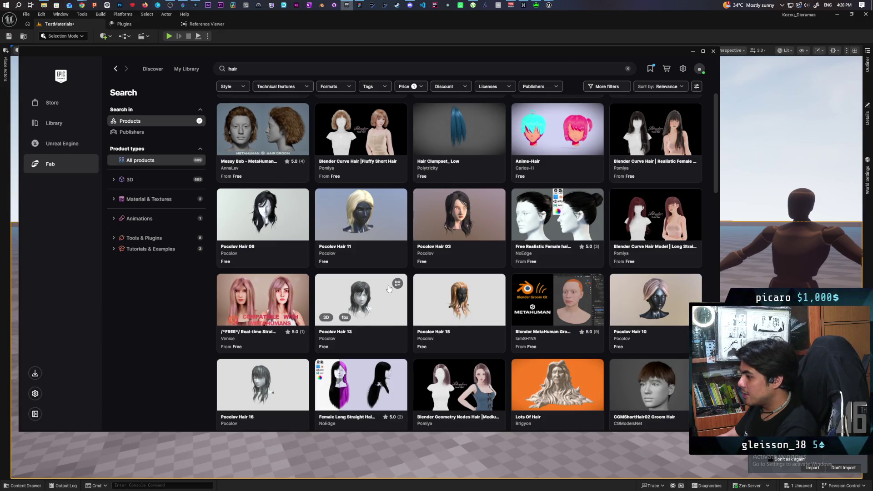
{"action": "scroll", "coordinate": [389, 288], "scroll_direction": "down", "scroll_amount": 2}
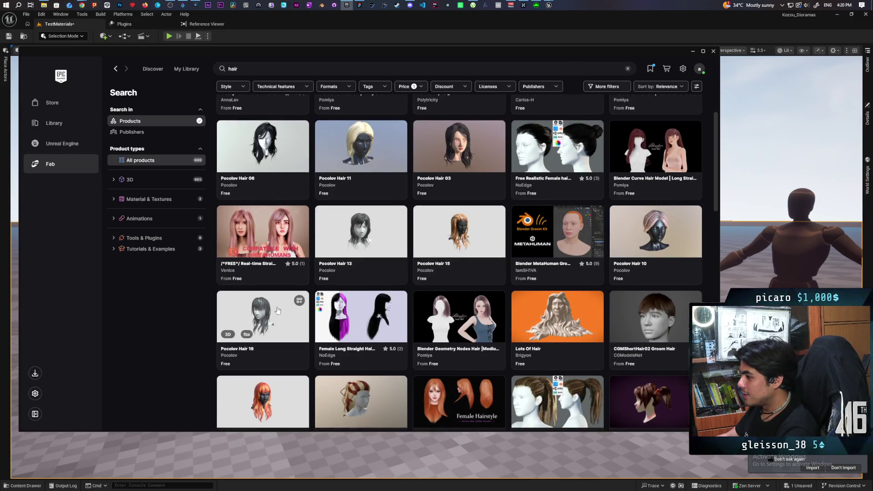
{"action": "left_click", "coordinate": [278, 310]}
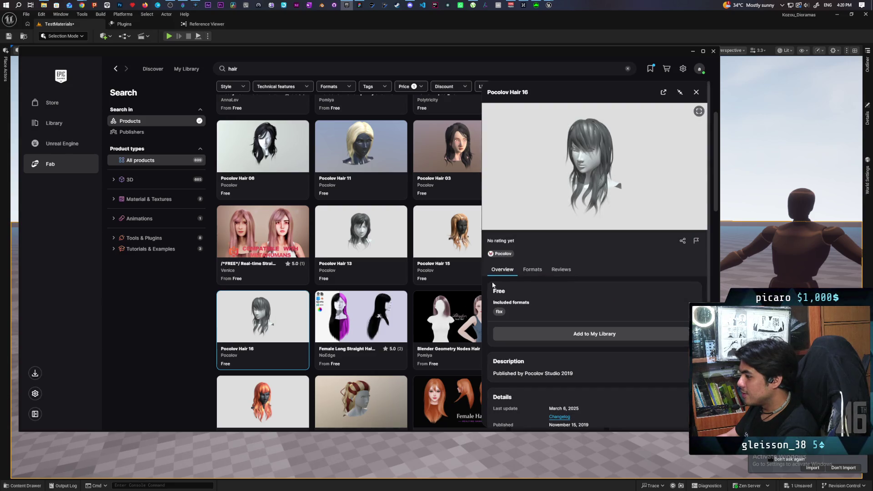
{"action": "left_click", "coordinate": [696, 92]}
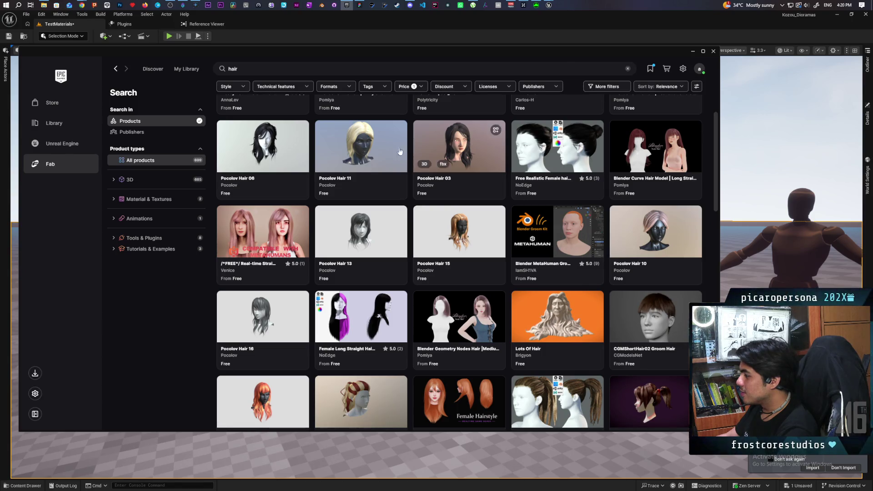
{"action": "left_click", "coordinate": [228, 70]}
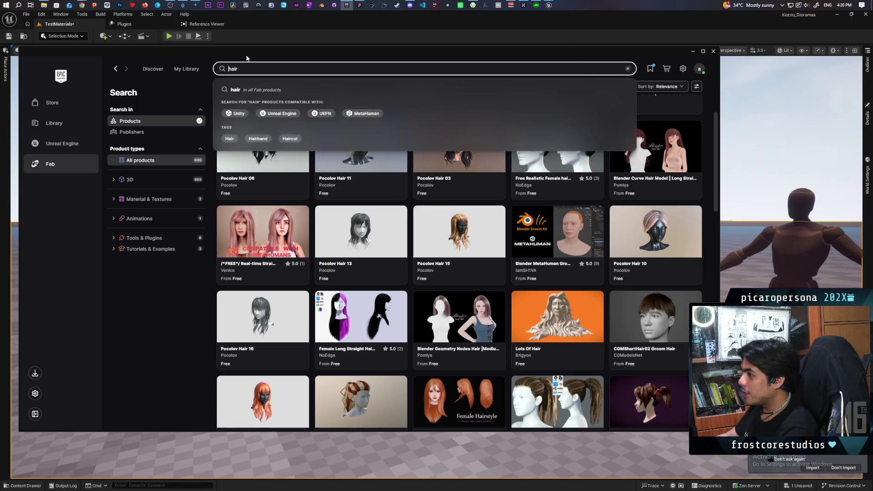
- Search Fab for 'low poly hair' and scroll through the free results
{"action": "type", "text": "low poly"}
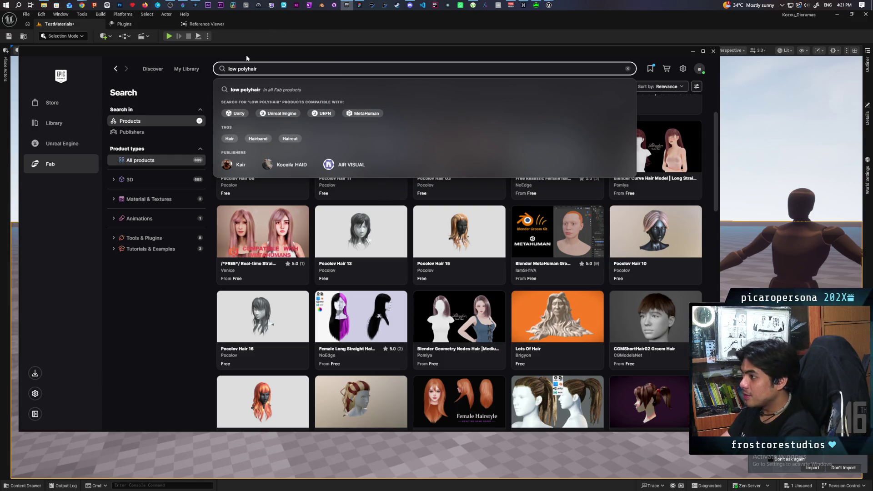
{"action": "key", "text": "Return"}
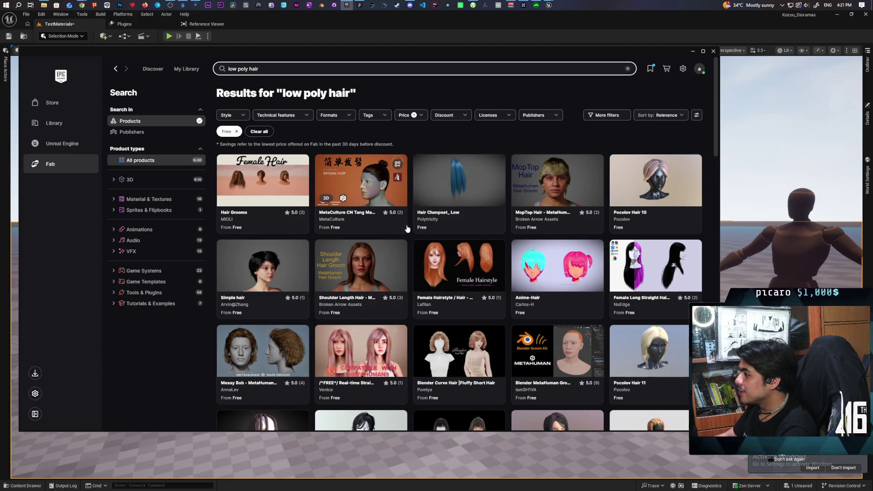
{"action": "scroll", "coordinate": [446, 204], "scroll_direction": "down", "scroll_amount": 3}
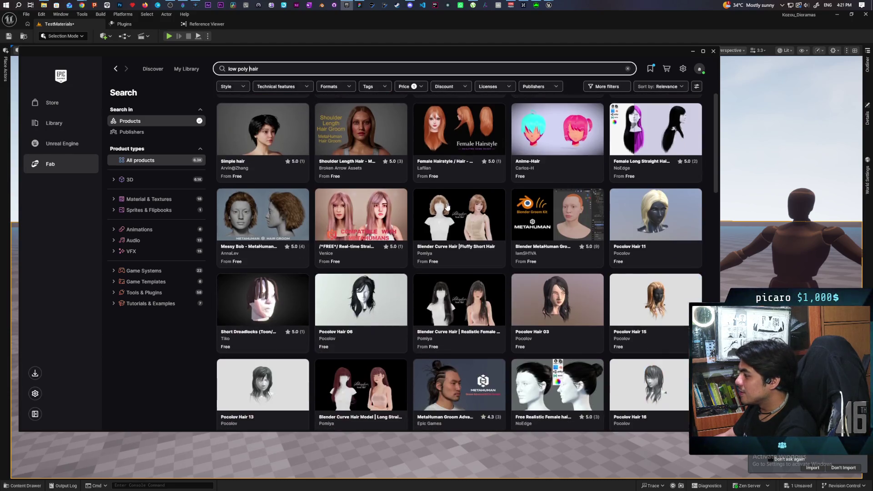
{"action": "scroll", "coordinate": [446, 207], "scroll_direction": "down", "scroll_amount": 3}
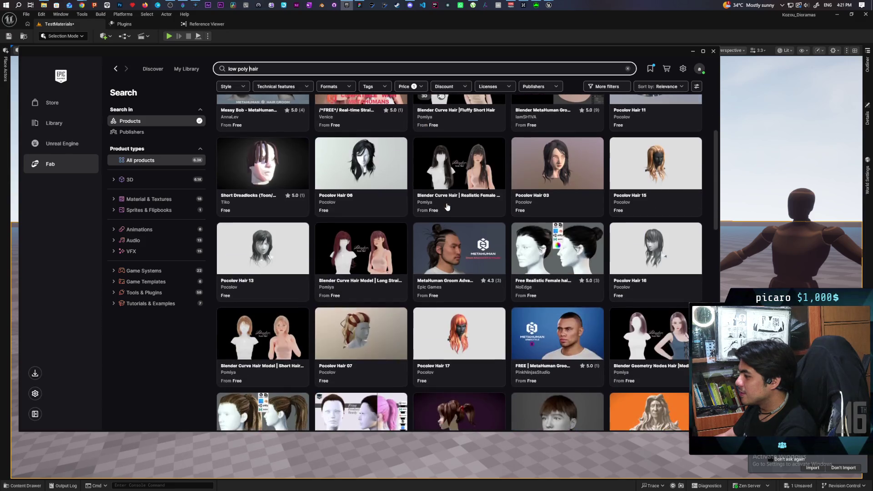
{"action": "scroll", "coordinate": [446, 206], "scroll_direction": "down", "scroll_amount": 1}
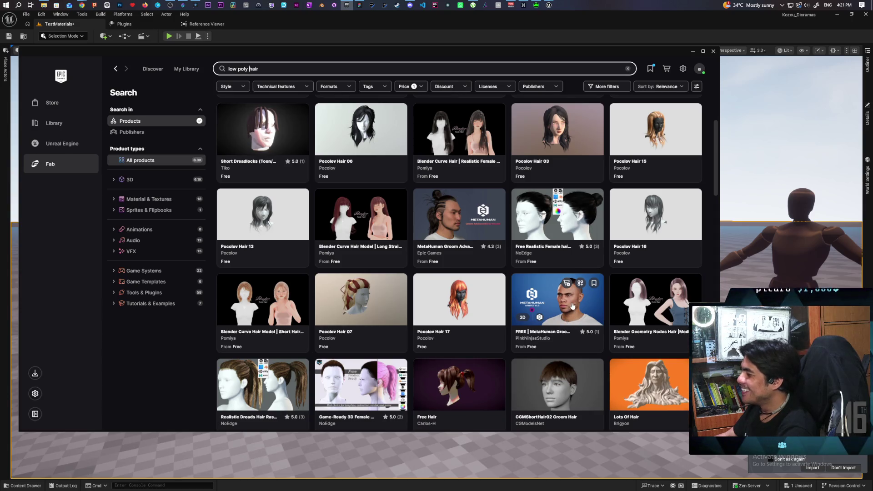
{"action": "scroll", "coordinate": [504, 339], "scroll_direction": "down", "scroll_amount": 3}
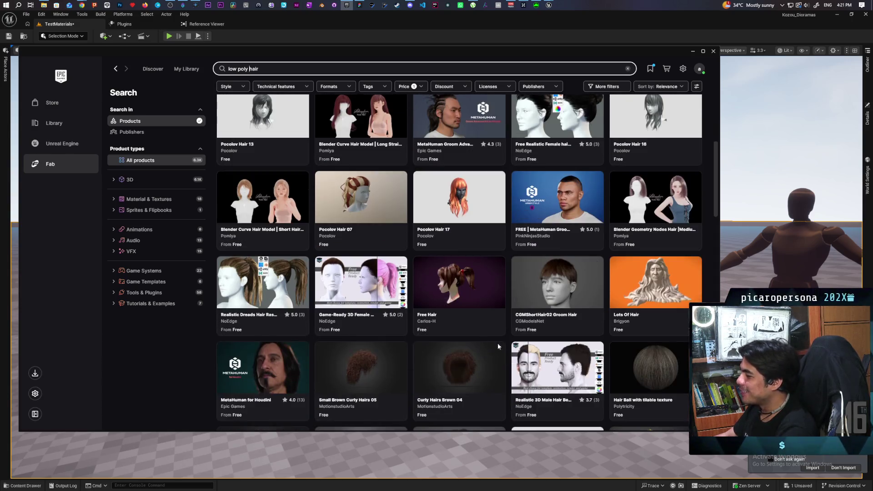
{"action": "scroll", "coordinate": [506, 303], "scroll_direction": "down", "scroll_amount": 3}
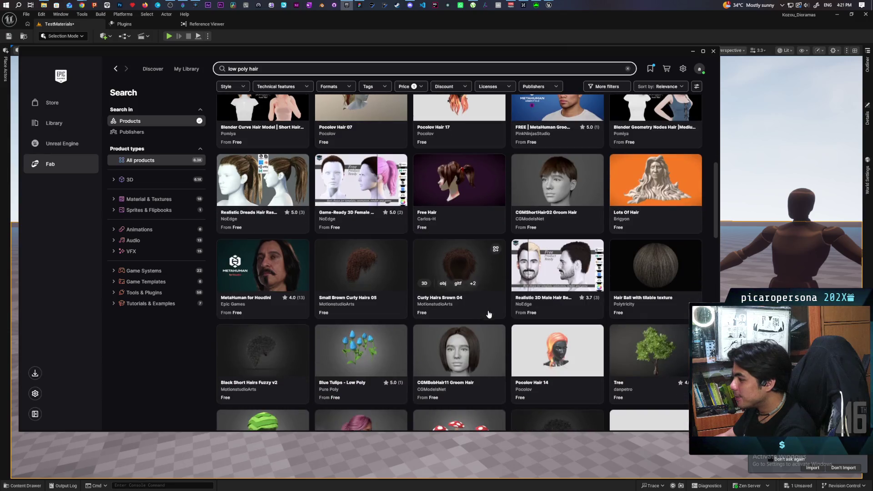
{"action": "scroll", "coordinate": [523, 265], "scroll_direction": "down", "scroll_amount": 4}
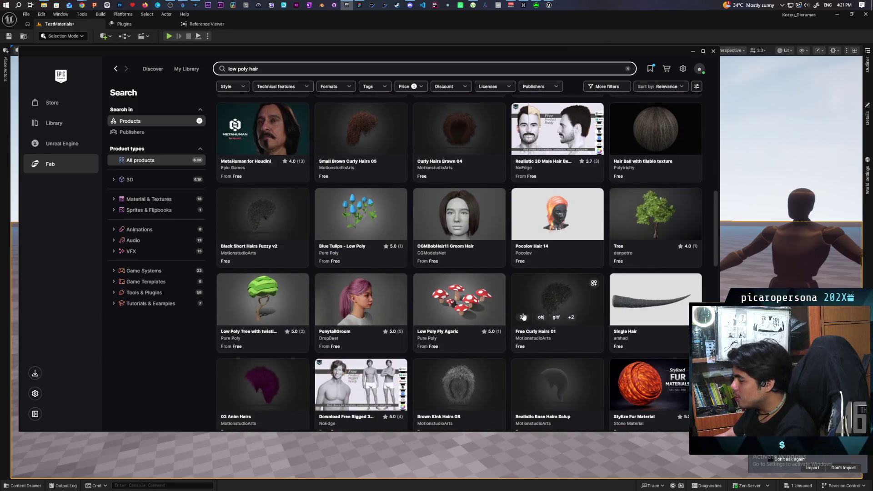
{"action": "scroll", "coordinate": [523, 317], "scroll_direction": "down", "scroll_amount": 6}
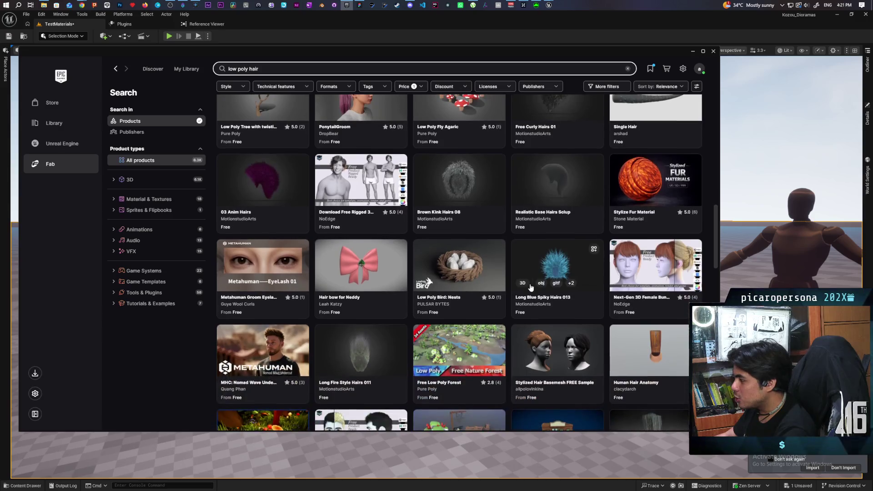
{"action": "scroll", "coordinate": [531, 288], "scroll_direction": "down", "scroll_amount": 4}
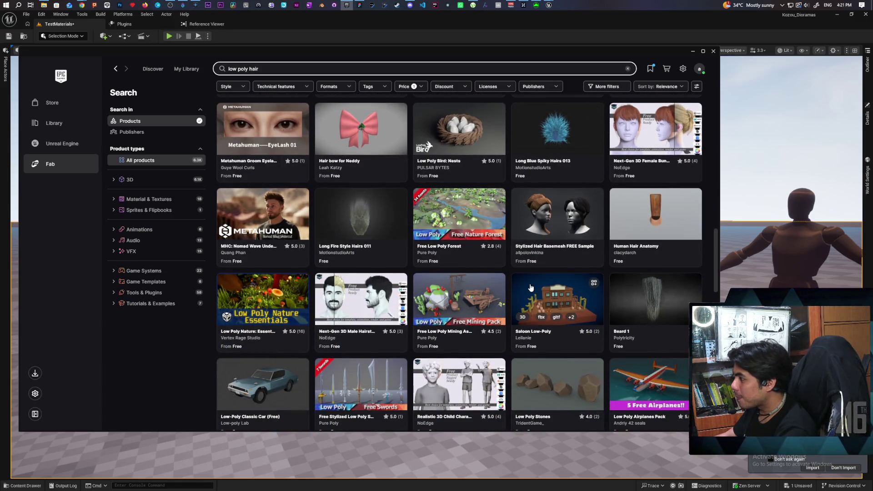
- Open Stylized Hair Basemesh FREE Sample and scroll through its details
{"action": "left_click", "coordinate": [577, 260]}
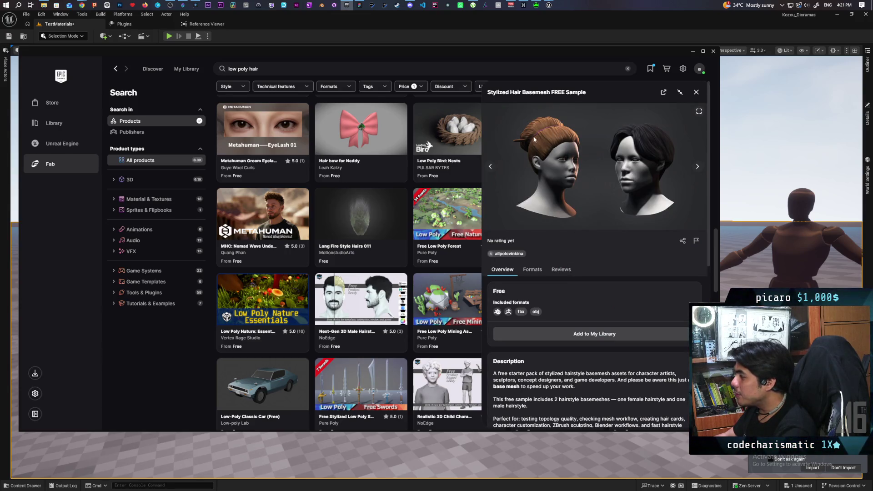
{"action": "scroll", "coordinate": [359, 250], "scroll_direction": "down", "scroll_amount": 4}
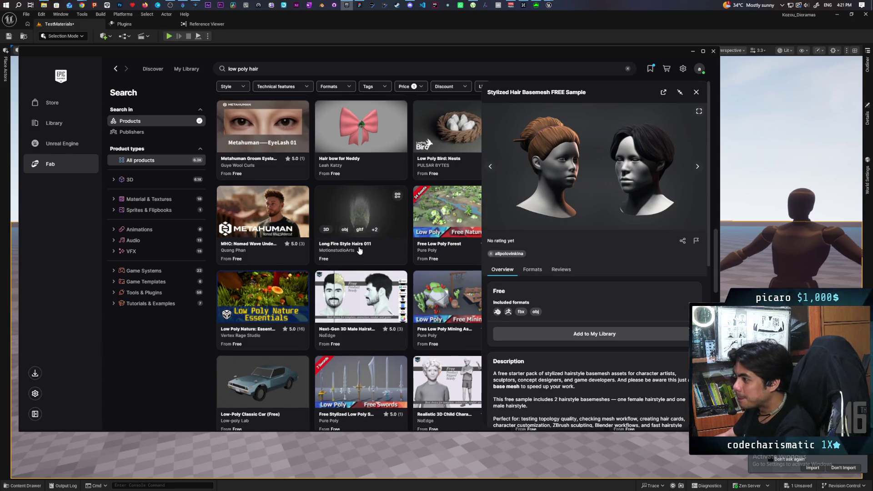
{"action": "scroll", "coordinate": [359, 253], "scroll_direction": "down", "scroll_amount": 10}
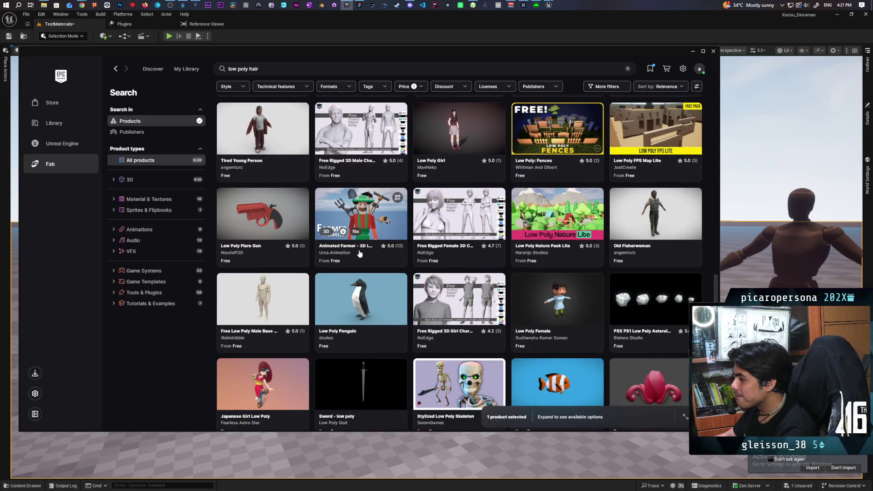
{"action": "scroll", "coordinate": [359, 253], "scroll_direction": "down", "scroll_amount": 5}
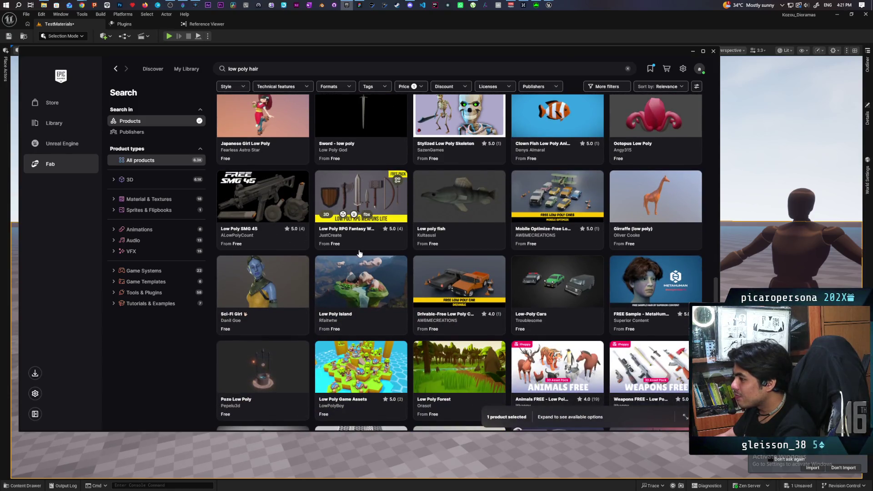
{"action": "scroll", "coordinate": [359, 253], "scroll_direction": "down", "scroll_amount": 4}
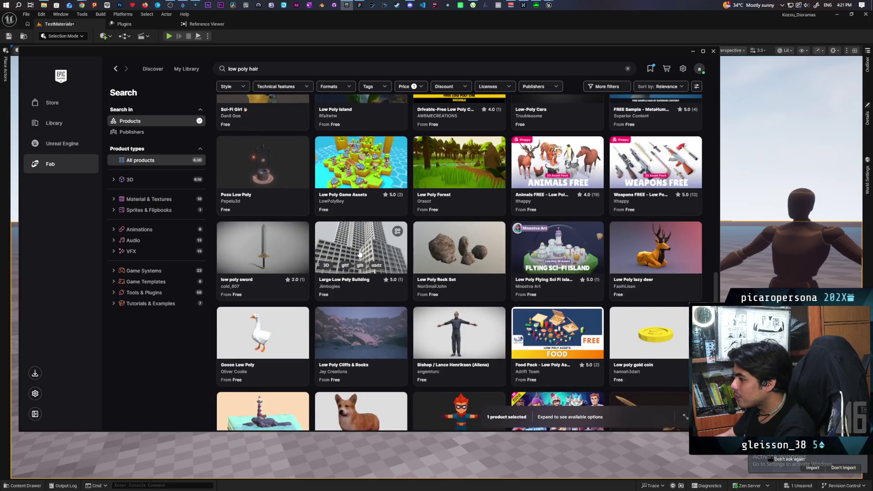
{"action": "scroll", "coordinate": [359, 253], "scroll_direction": "down", "scroll_amount": 3}
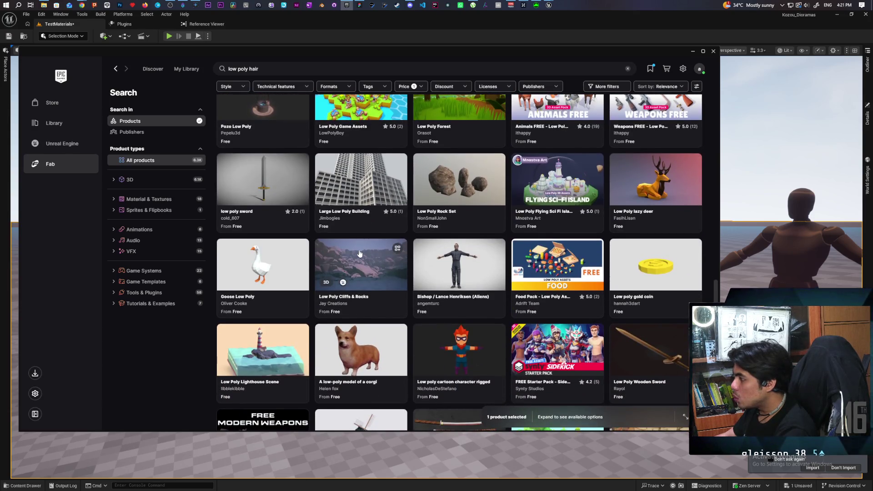
{"action": "scroll", "coordinate": [359, 253], "scroll_direction": "down", "scroll_amount": 1}
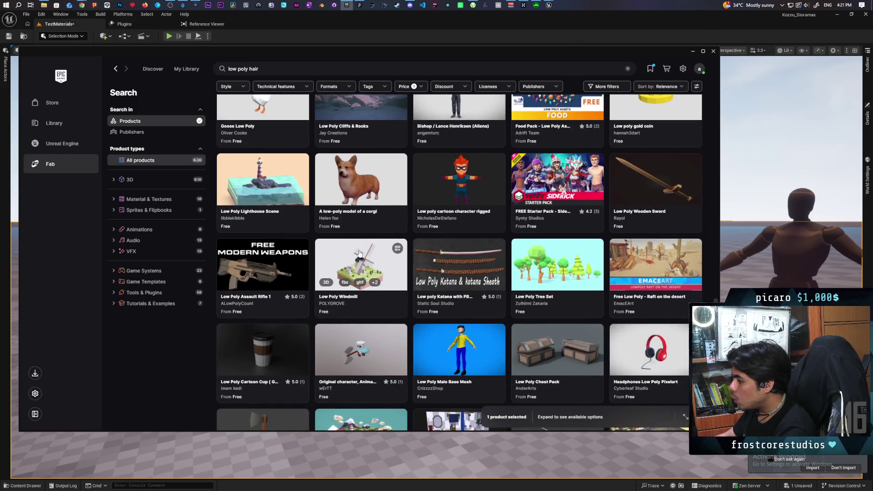
{"action": "scroll", "coordinate": [359, 253], "scroll_direction": "down", "scroll_amount": 2}
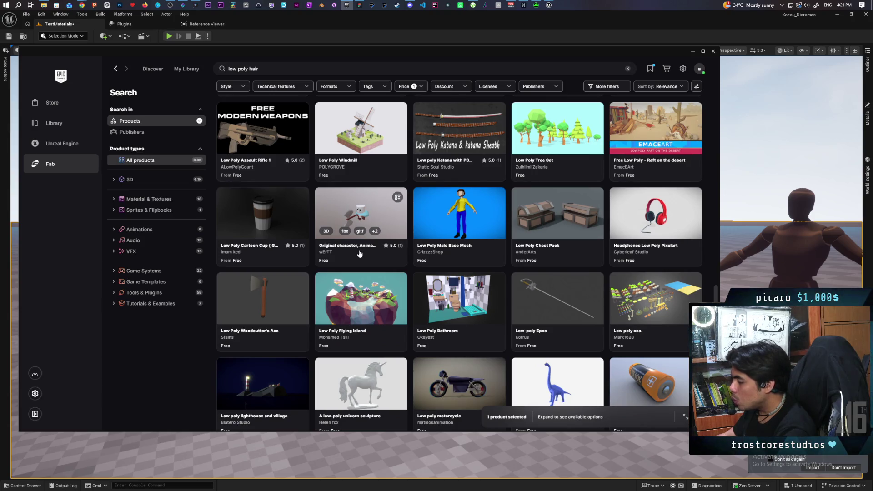
{"action": "scroll", "coordinate": [359, 253], "scroll_direction": "down", "scroll_amount": 3}
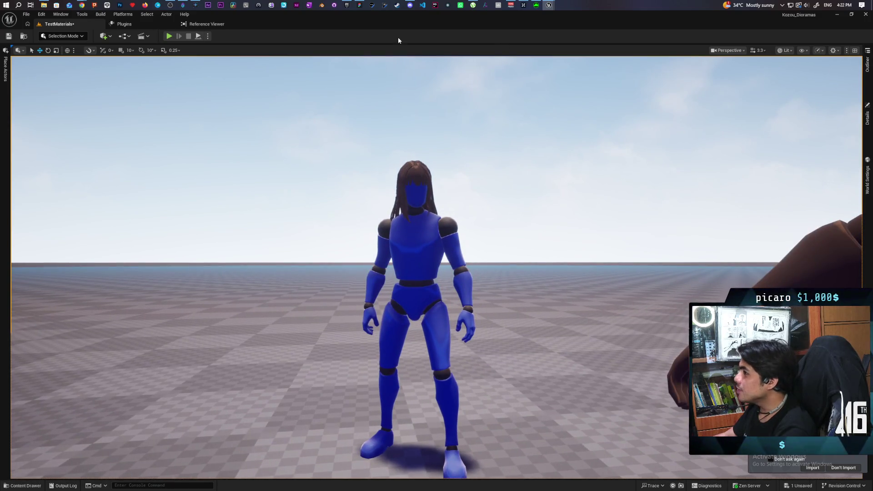
- Return to the Kozou_Dioramas editor and open the Content Drawer at ThirdPerson > Blueprints
{"action": "mouse_move", "coordinate": [548, 5]}
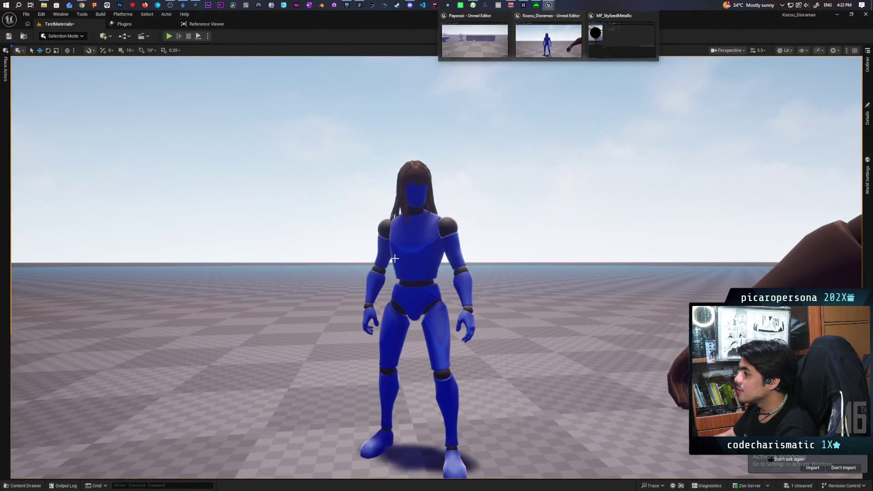
{"action": "left_click", "coordinate": [547, 40]}
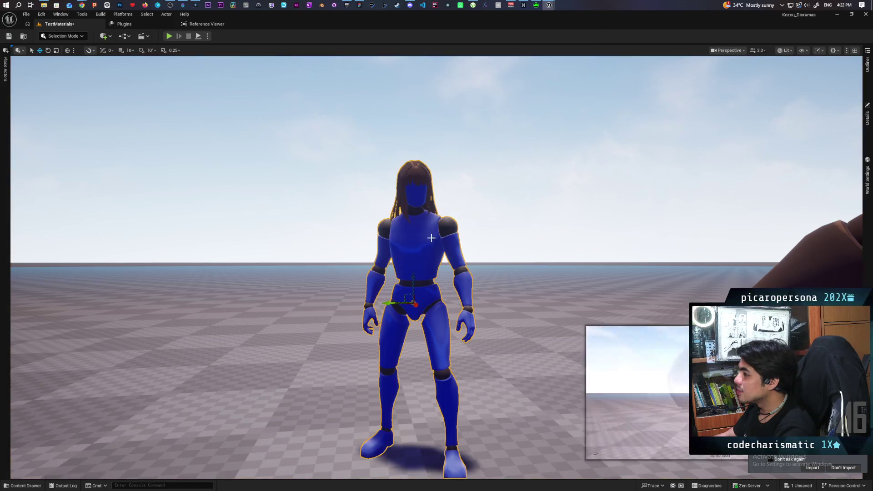
{"action": "key", "text": "ctrl+space"}
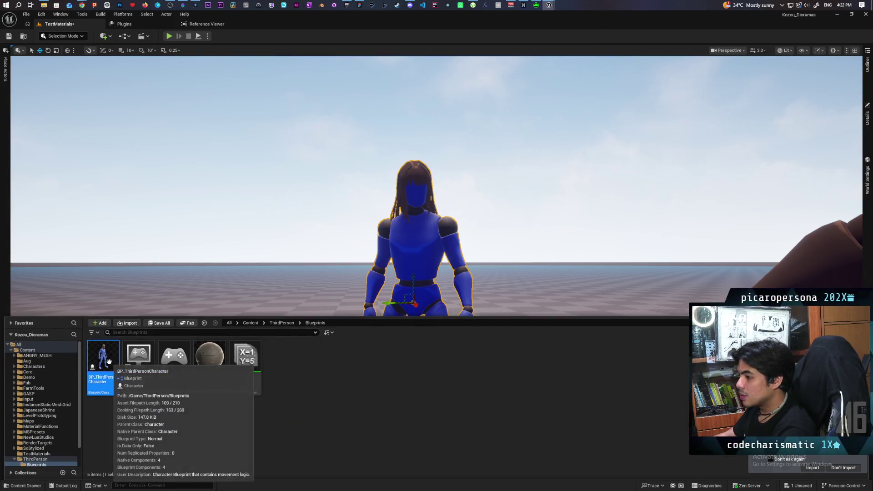
- Open BP_ThirdPersonCharacter and scale the hair to 0.8 on the mannequin's head
{"action": "double_click", "coordinate": [104, 375]}
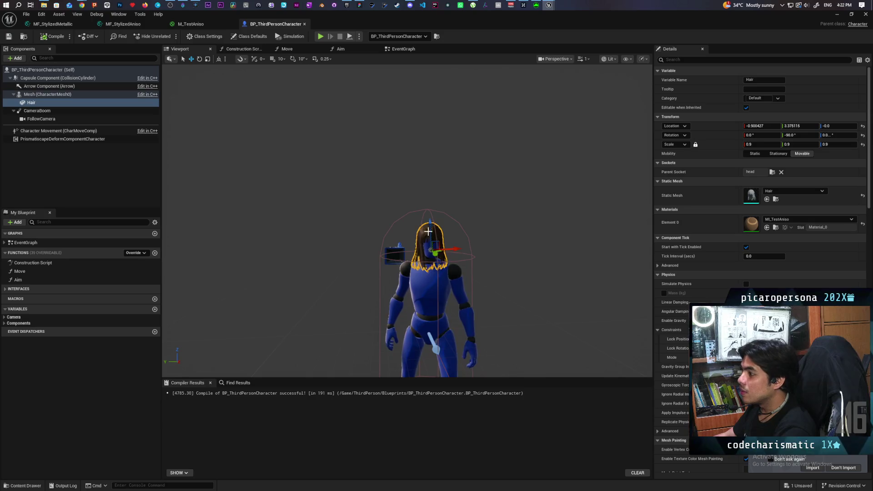
{"action": "scroll", "coordinate": [428, 231], "scroll_direction": "up", "scroll_amount": 4}
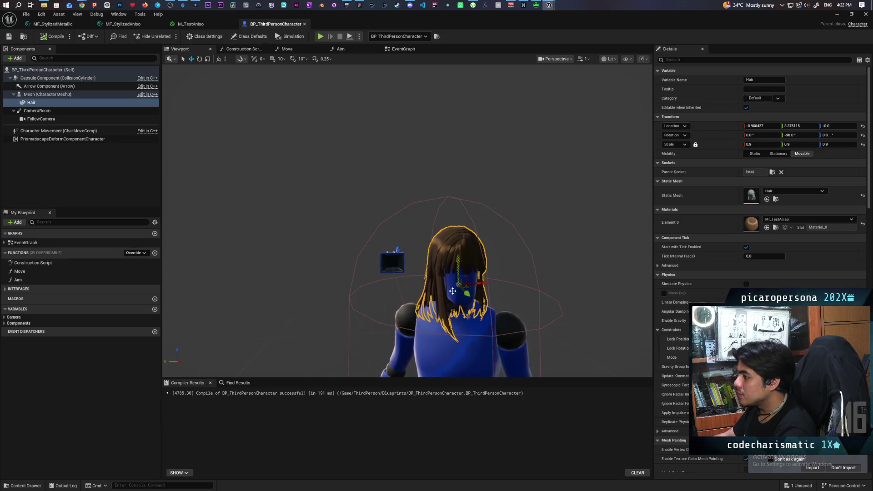
{"action": "left_click_drag", "start_coordinate": [453, 291], "coordinate": [460, 266]}
{"action": "mouse_move", "coordinate": [553, 256]}
{"action": "left_mouse_down"}
{"action": "mouse_move", "coordinate": [575, 295]}
{"action": "mouse_move", "coordinate": [575, 279]}
{"action": "left_mouse_up"}
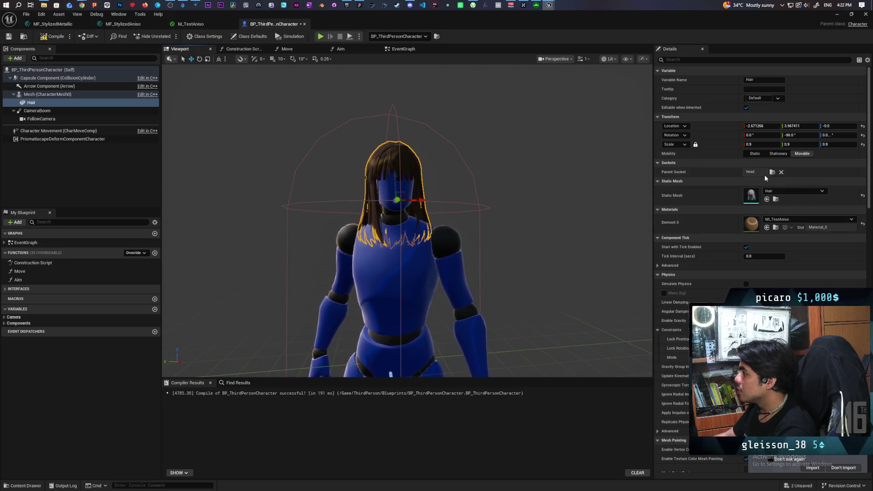
{"action": "left_click", "coordinate": [760, 145]}
{"action": "type", "text": "0.8"}
{"action": "key", "text": "Return"}
- Undo stray hair moves, set the hair's Location X to -2, then view MF_StylizedMetallic
{"action": "left_click_drag", "start_coordinate": [393, 177], "coordinate": [391, 172]}
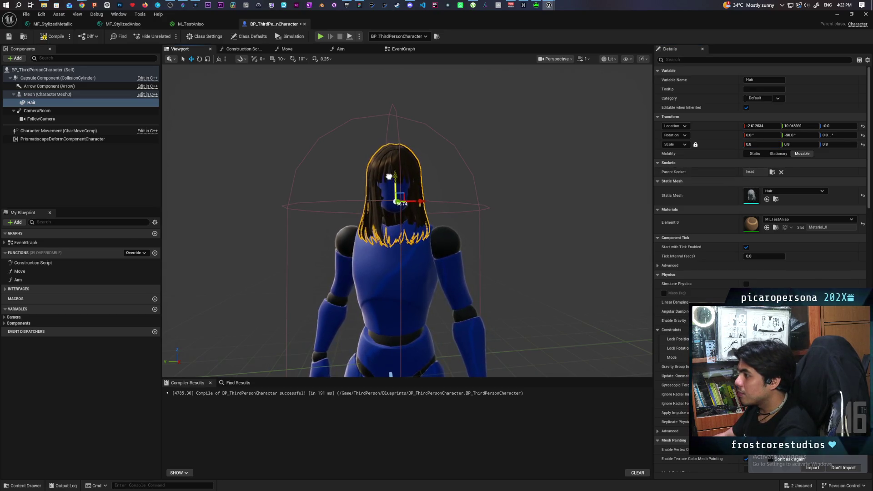
{"action": "key", "text": "ctrl+z"}
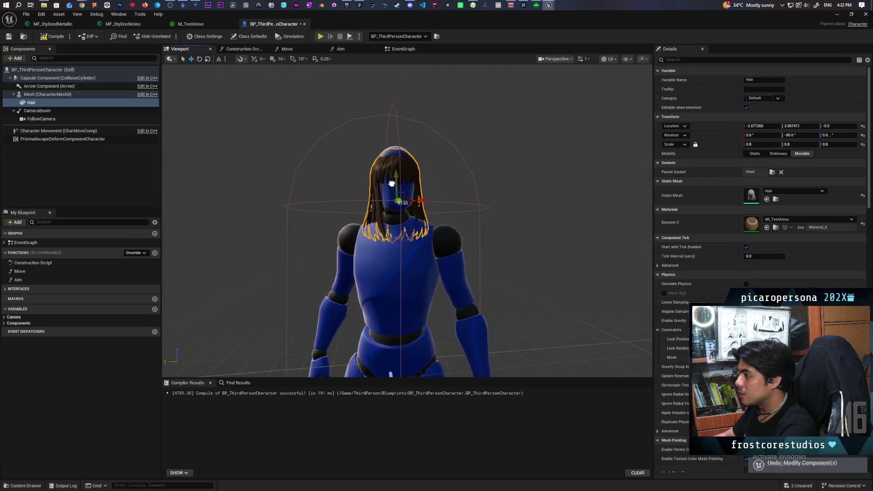
{"action": "left_click_drag", "start_coordinate": [392, 180], "coordinate": [390, 179]}
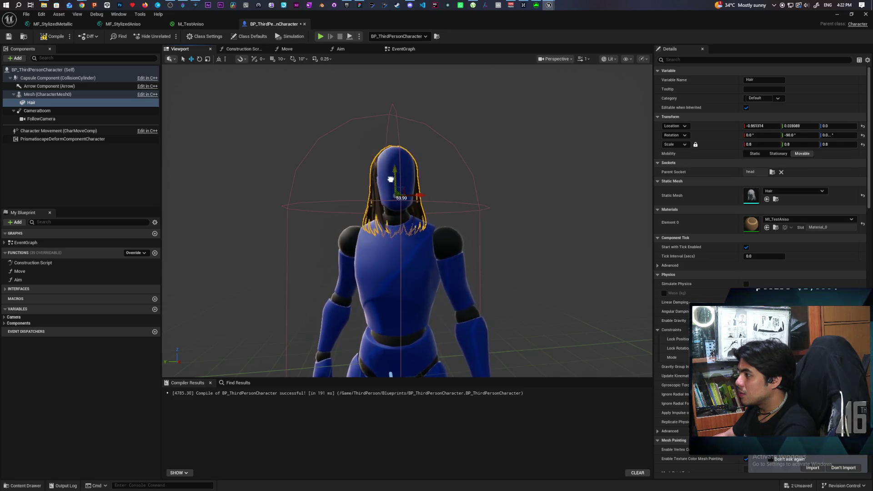
{"action": "key", "text": "ctrl+z"}
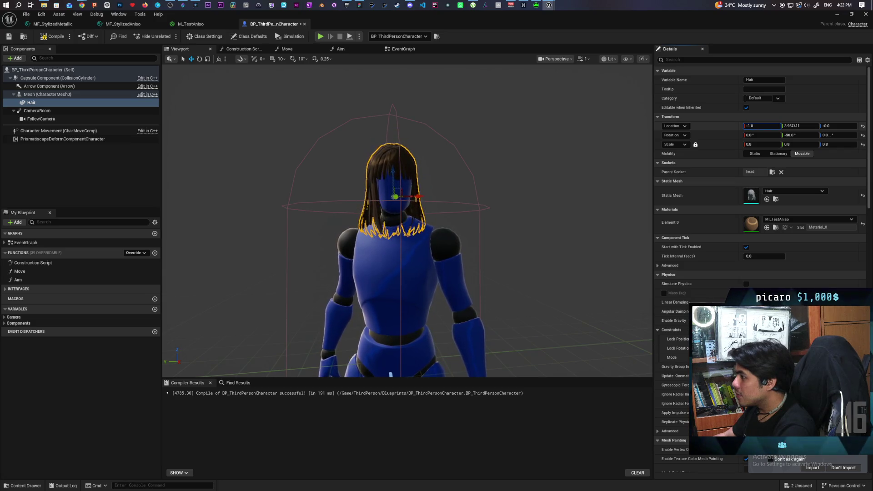
{"action": "left_click_drag", "start_coordinate": [762, 126], "coordinate": [771, 126]}
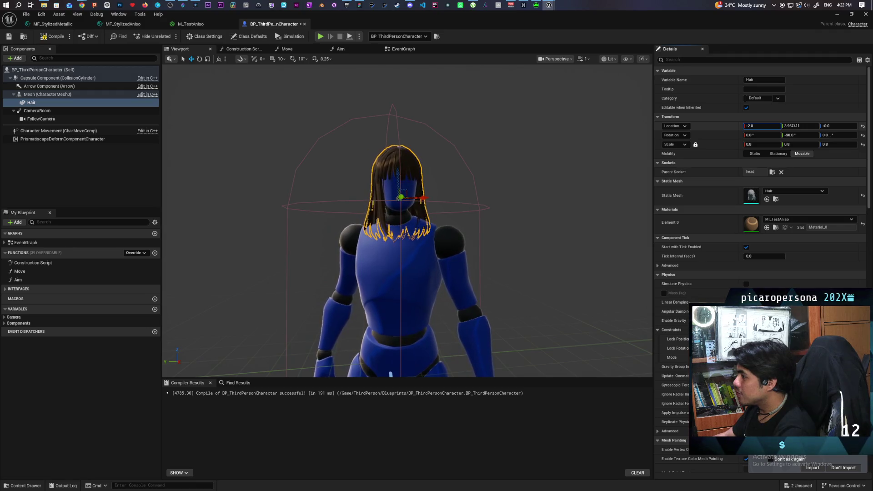
{"action": "left_click_drag", "start_coordinate": [762, 126], "coordinate": [759, 126]}
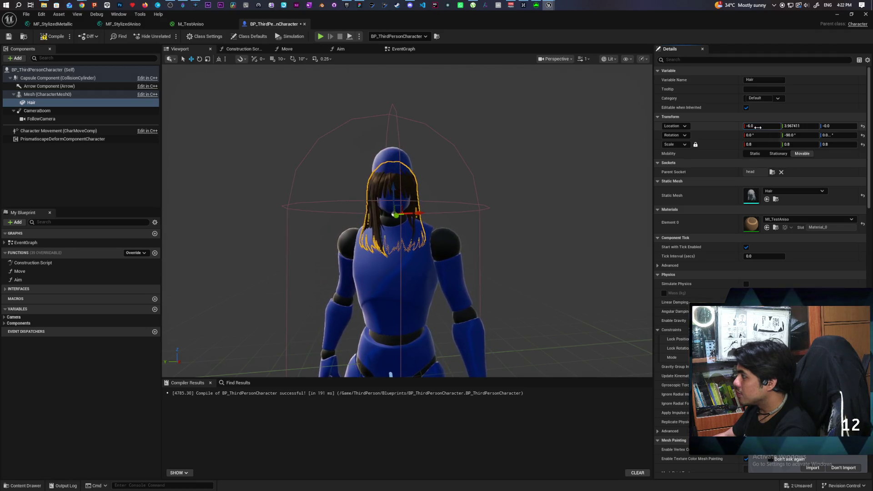
{"action": "type", "text": "-1"}
{"action": "key", "text": "Return"}
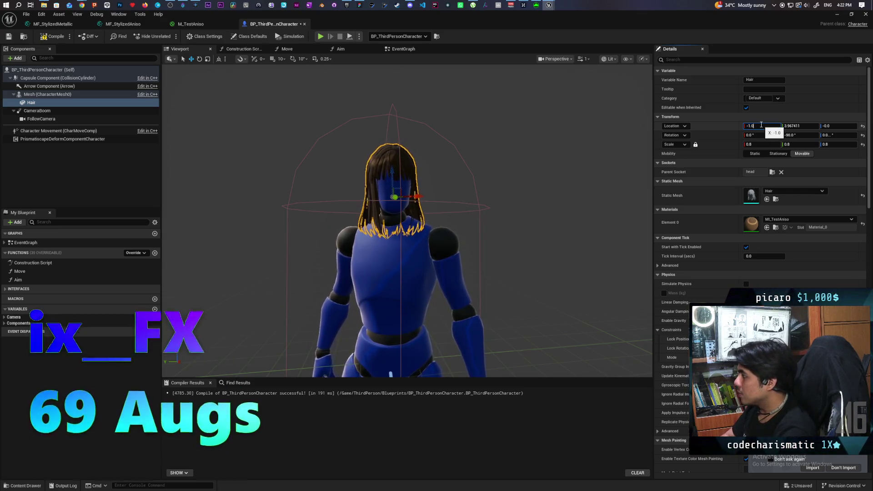
{"action": "type", "text": "-2"}
{"action": "key", "text": "Return"}
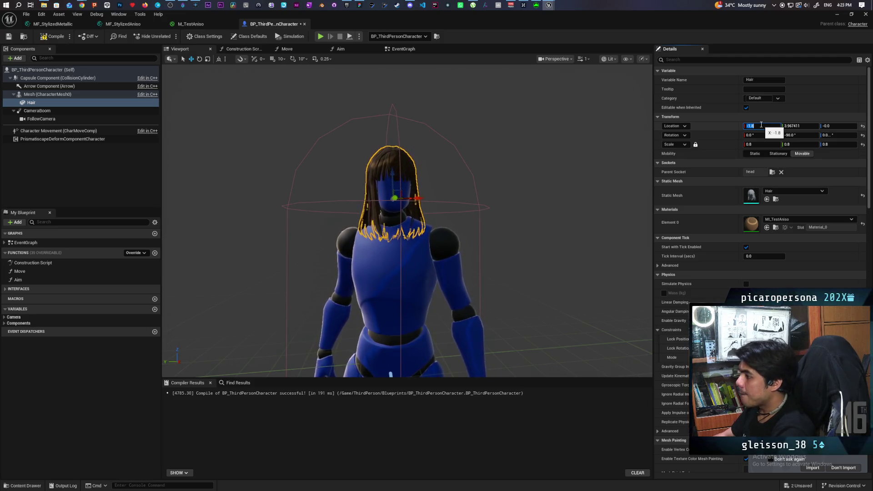
{"action": "left_click", "coordinate": [53, 24]}
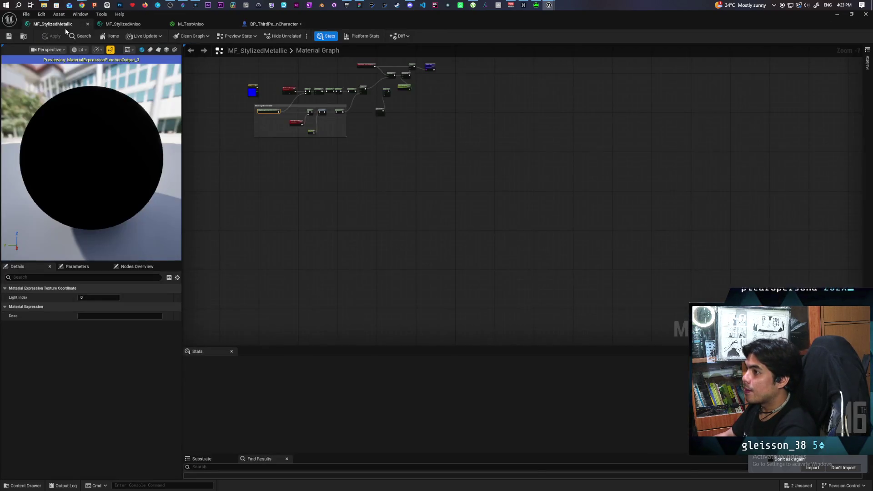
- Minimize the material editor and briefly play-test the TestMaterials level using Play From Here
{"action": "left_click", "coordinate": [836, 14]}
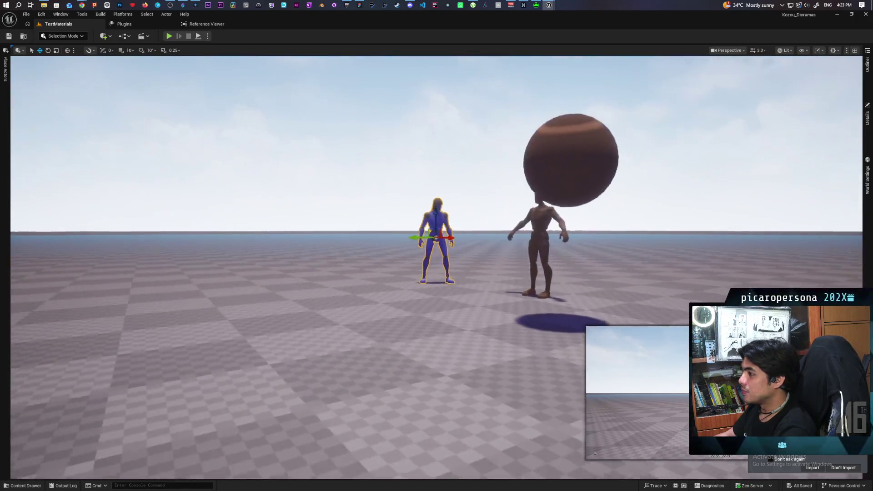
{"action": "right_click", "coordinate": [282, 324]}
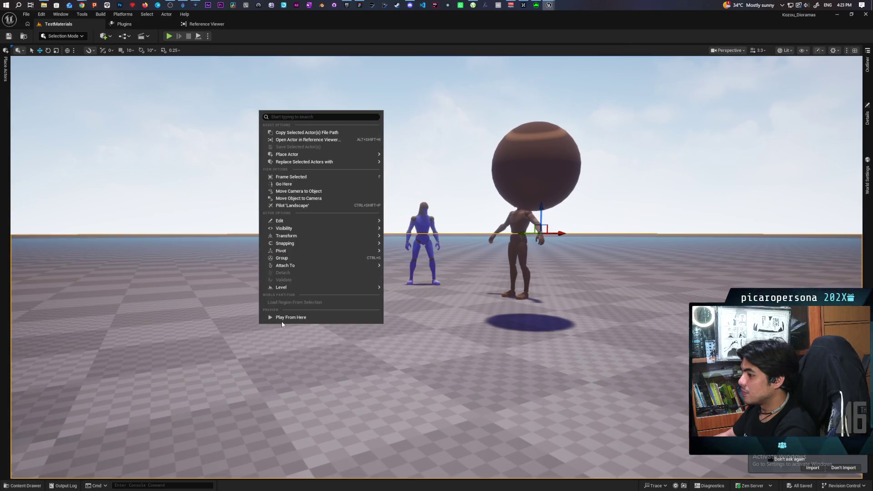
{"action": "left_click", "coordinate": [288, 319]}
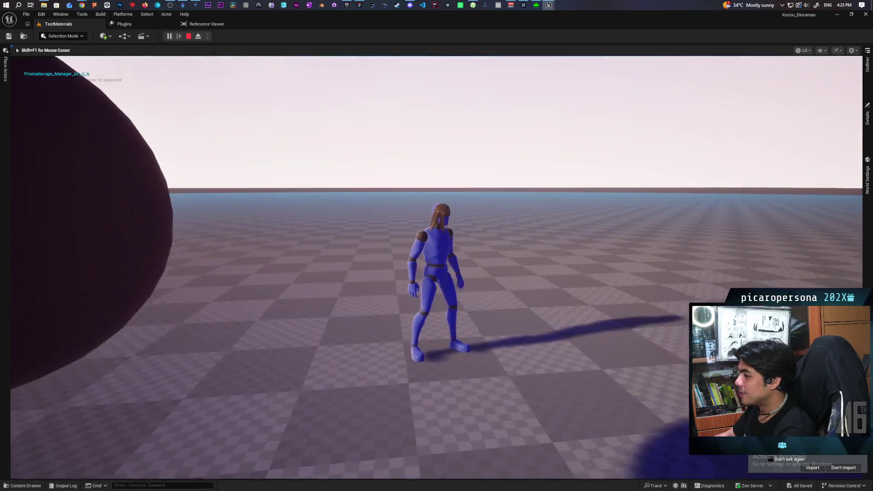
{"action": "key", "text": "Escape"}
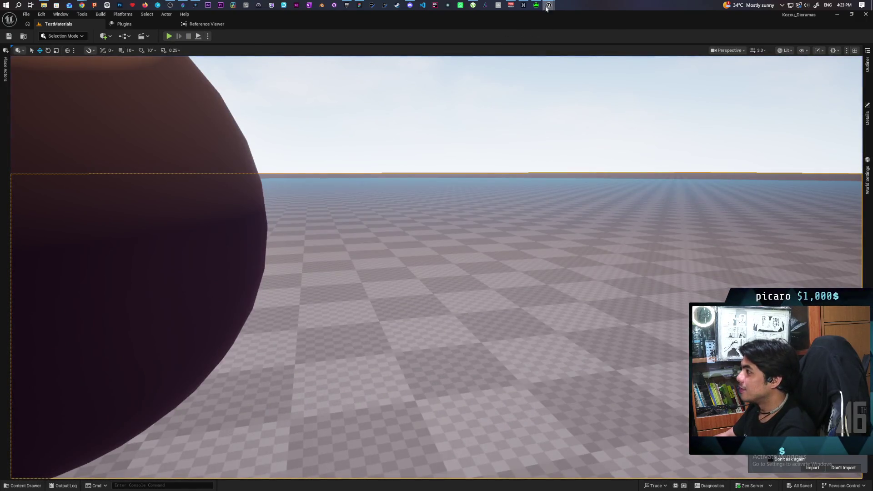
- Return to BP_ThirdPersonCharacter and set the hair's scale to 0.9
{"action": "mouse_move", "coordinate": [548, 6]}
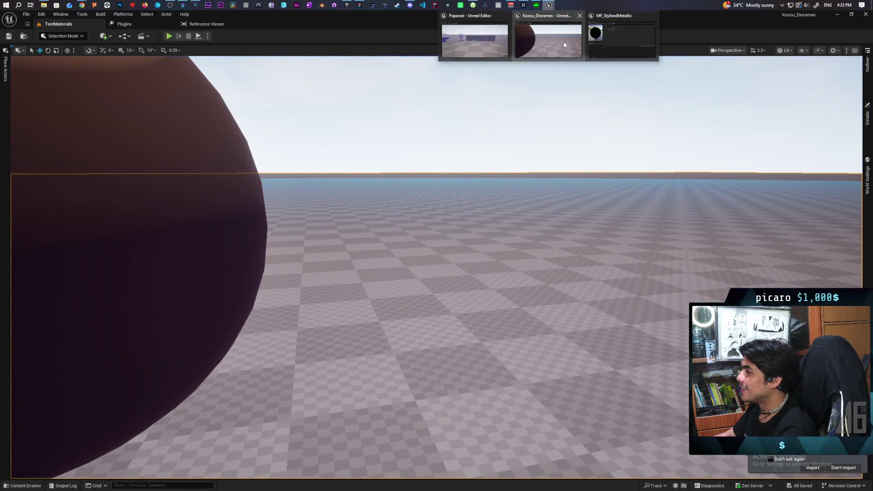
{"action": "left_click", "coordinate": [614, 24]}
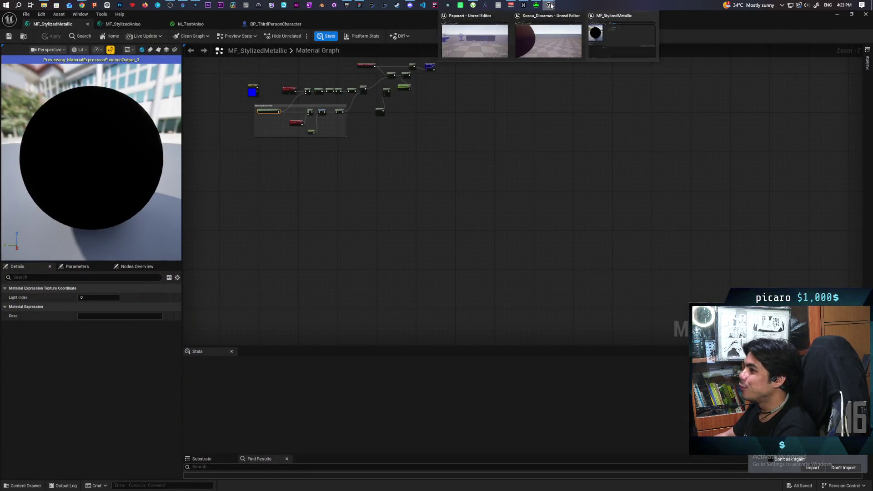
{"action": "left_click", "coordinate": [295, 25]}
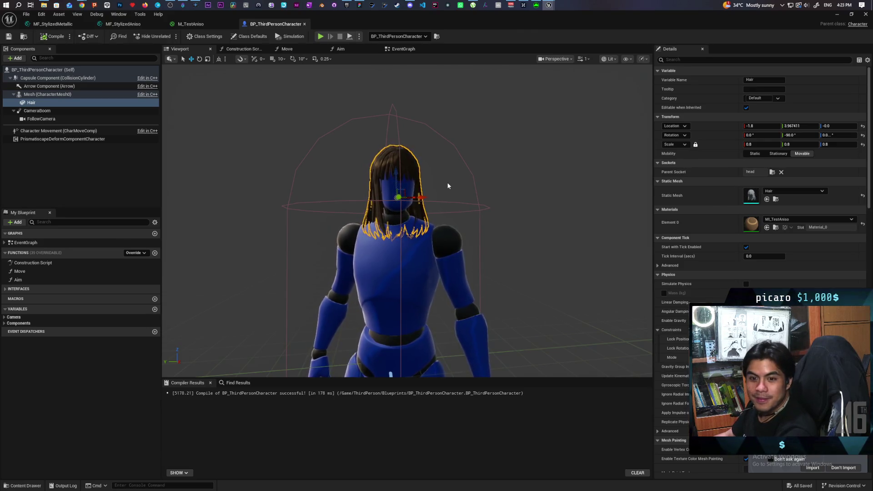
{"action": "mouse_move", "coordinate": [485, 137]}
{"action": "left_mouse_down"}
{"action": "mouse_move", "coordinate": [554, 146]}
{"action": "mouse_move", "coordinate": [468, 127]}
{"action": "left_mouse_up"}
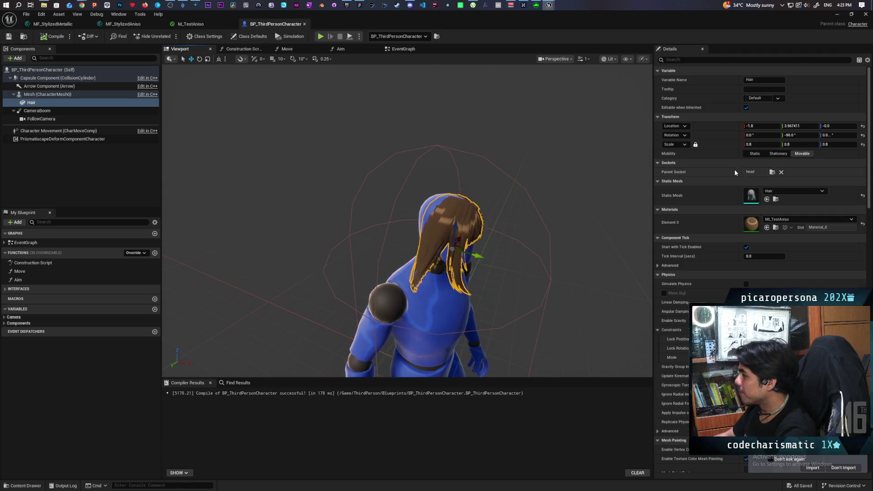
{"action": "left_click", "coordinate": [763, 145]}
{"action": "type", "text": ".9"}
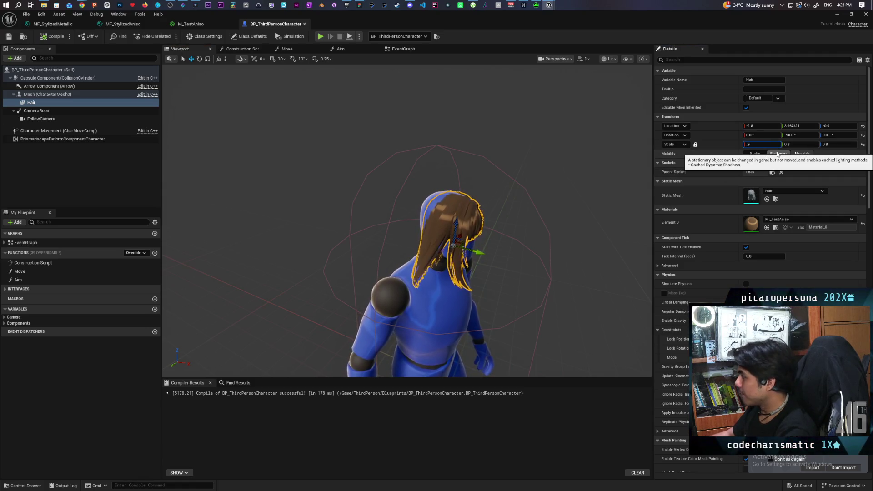
{"action": "key", "text": "Return"}
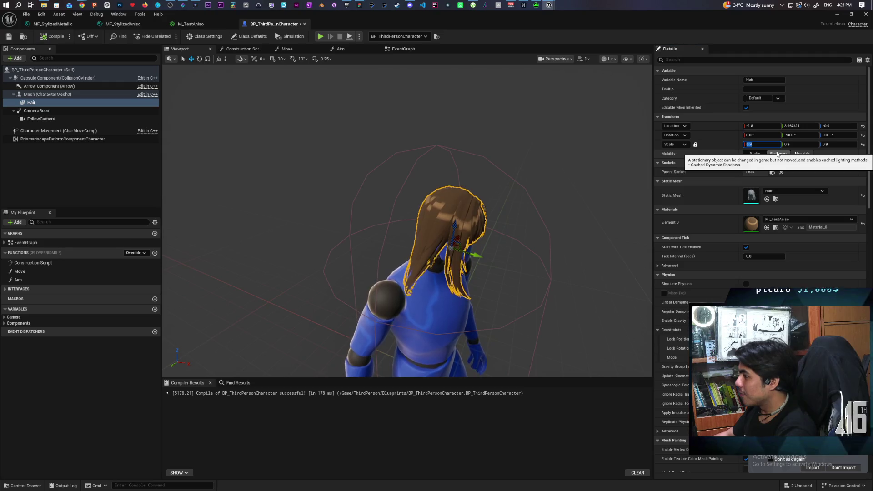
- Undo a stray Y move of the hair and set its scale to 0.87
{"action": "type", "text": "0"}
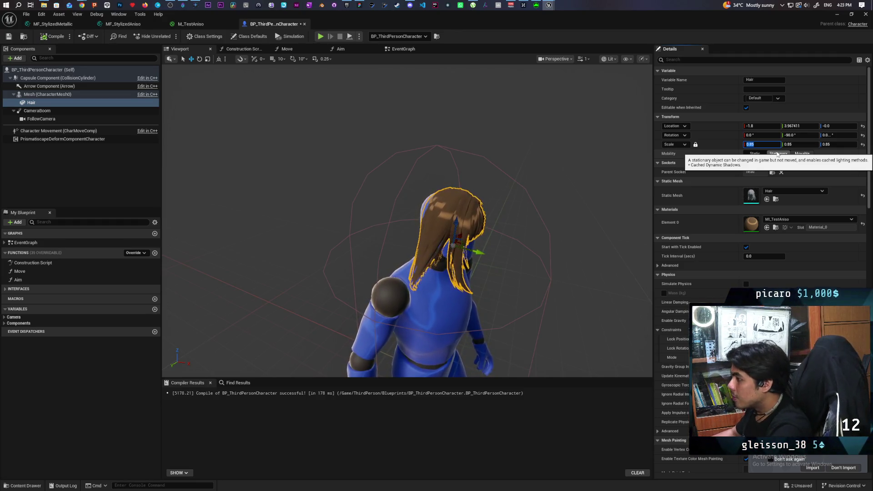
{"action": "left_click_drag", "start_coordinate": [481, 255], "coordinate": [474, 255]}
{"action": "key", "text": "ctrl+z"}
{"action": "mouse_move", "coordinate": [560, 290]}
{"action": "left_mouse_down"}
{"action": "mouse_move", "coordinate": [477, 247]}
{"action": "mouse_move", "coordinate": [386, 246]}
{"action": "mouse_move", "coordinate": [564, 286]}
{"action": "left_mouse_up"}
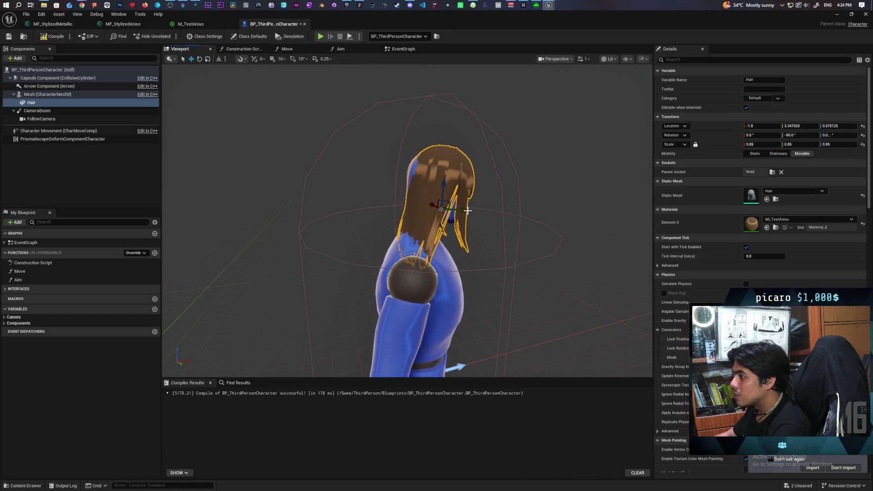
{"action": "left_click_drag", "start_coordinate": [479, 221], "coordinate": [296, 228]}
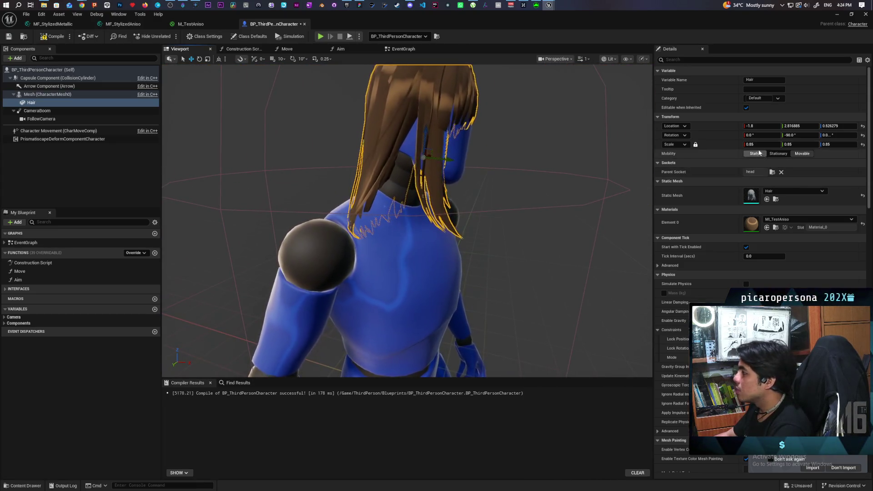
{"action": "left_click", "coordinate": [770, 144]}
{"action": "key", "text": "BackSpace"}
{"action": "type", "text": "7"}
{"action": "key", "text": "Return"}
- Undo another stray move, set the hair's scale to 0.88, and deselect it
{"action": "mouse_move", "coordinate": [584, 152]}
{"action": "left_mouse_down"}
{"action": "mouse_move", "coordinate": [518, 157]}
{"action": "mouse_move", "coordinate": [430, 145]}
{"action": "left_mouse_up"}
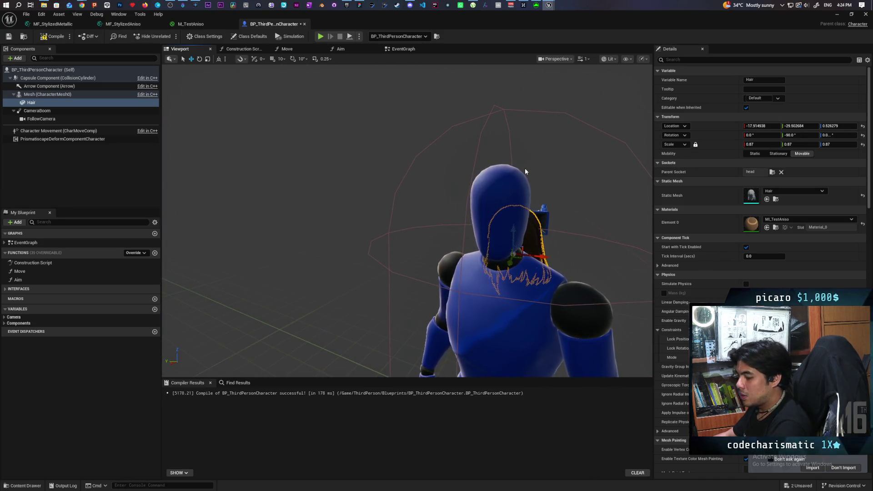
{"action": "key", "text": "ctrl+z"}
{"action": "left_click_drag", "start_coordinate": [542, 156], "coordinate": [496, 156]}
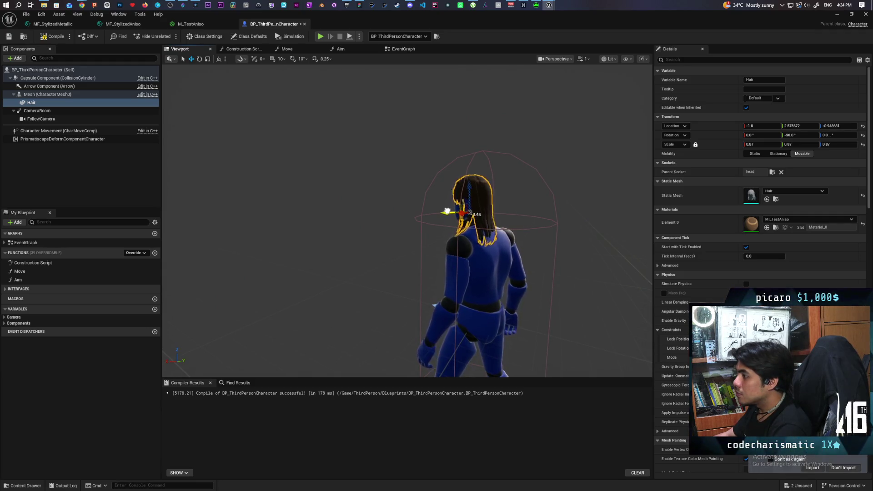
{"action": "mouse_move", "coordinate": [576, 239]}
{"action": "left_mouse_down"}
{"action": "mouse_move", "coordinate": [559, 237]}
{"action": "mouse_move", "coordinate": [577, 239]}
{"action": "left_mouse_up"}
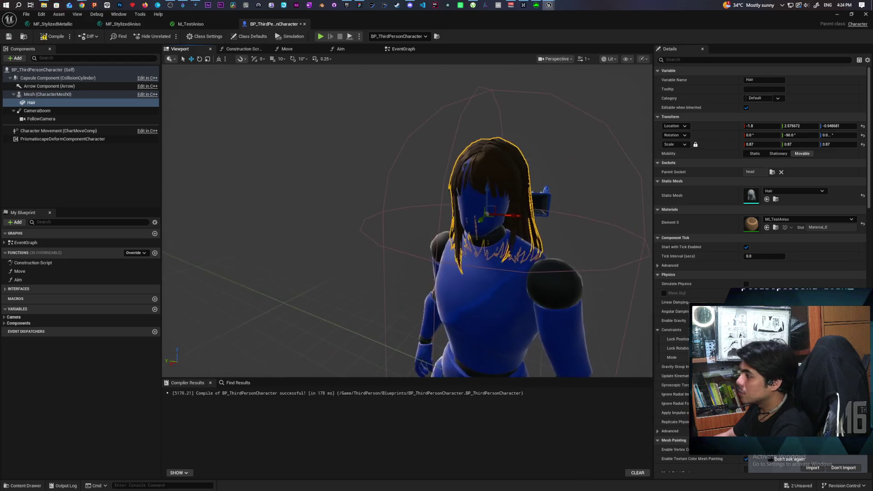
{"action": "left_click", "coordinate": [761, 145]}
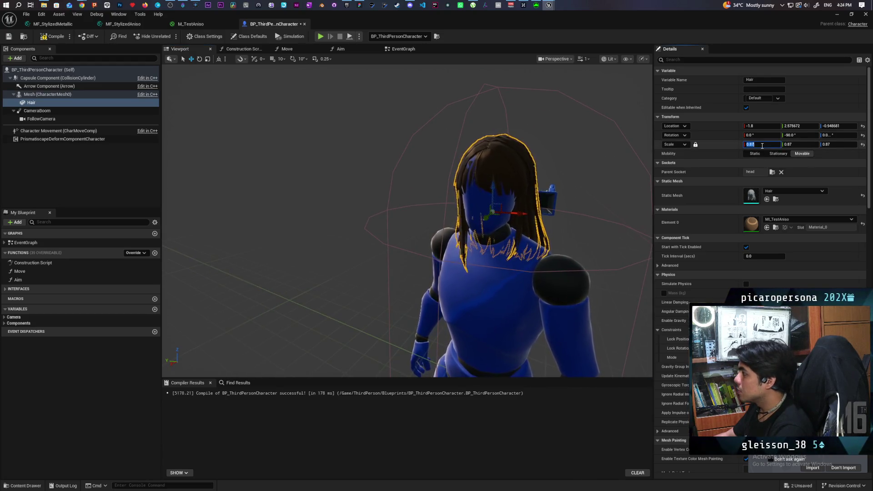
{"action": "type", "text": "0.88"}
{"action": "key", "text": "Return"}
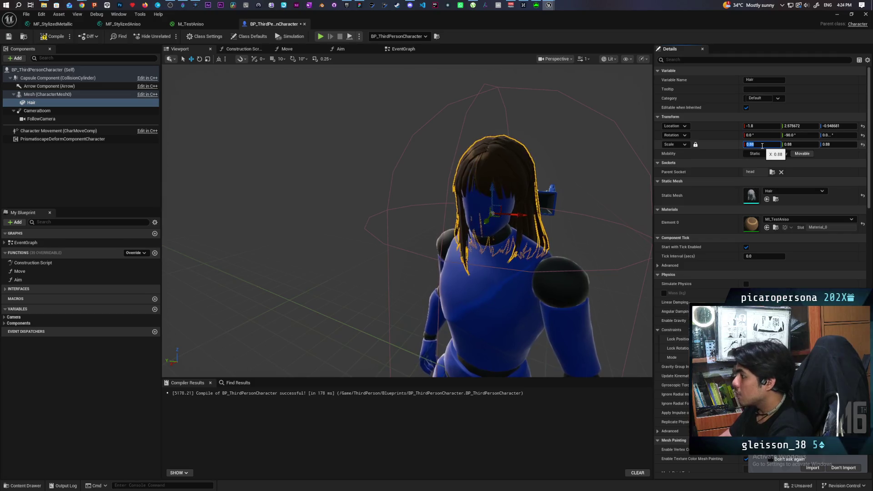
{"action": "left_click_drag", "start_coordinate": [577, 239], "coordinate": [309, 236]}
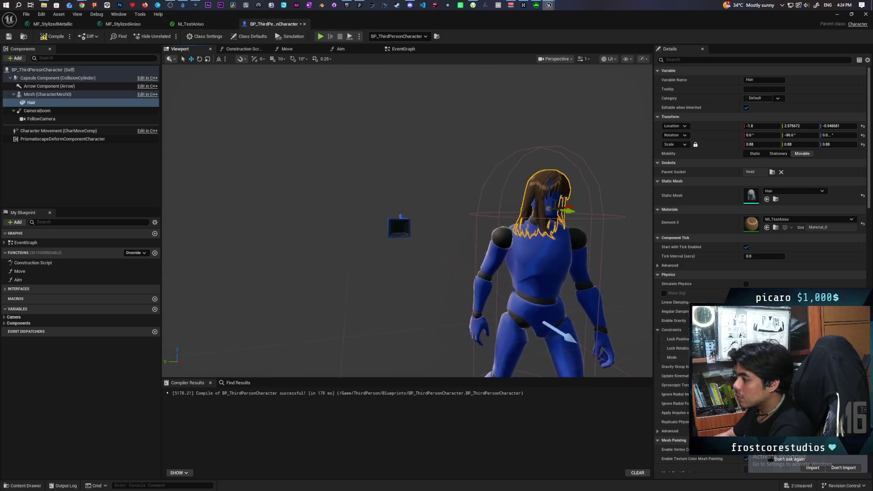
{"action": "left_click", "coordinate": [574, 123]}
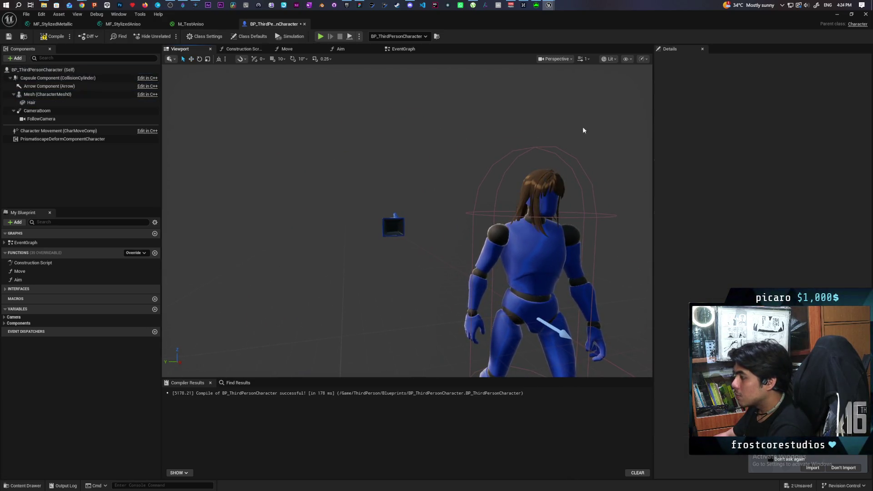
- Save the character blueprint, play-test the rescaled hair via Play From Here, then open the Content Drawer
{"action": "key", "text": "ctrl+s"}
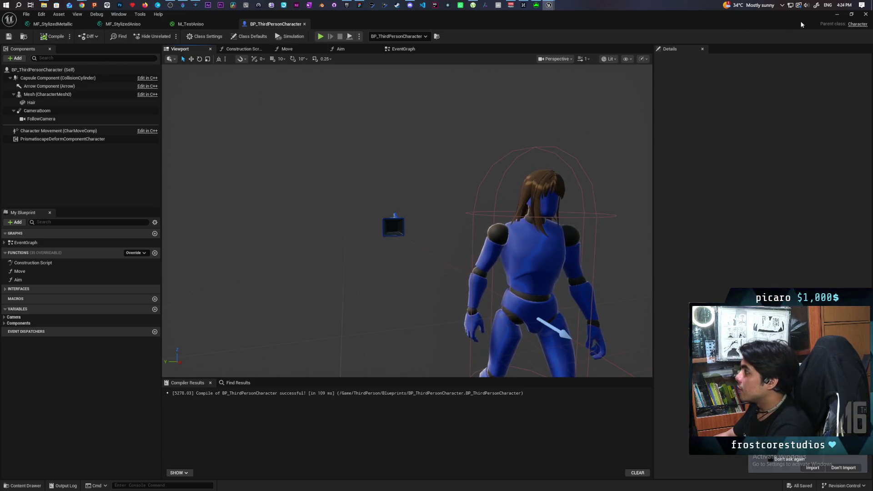
{"action": "left_click", "coordinate": [838, 15]}
{"action": "right_click", "coordinate": [384, 309]}
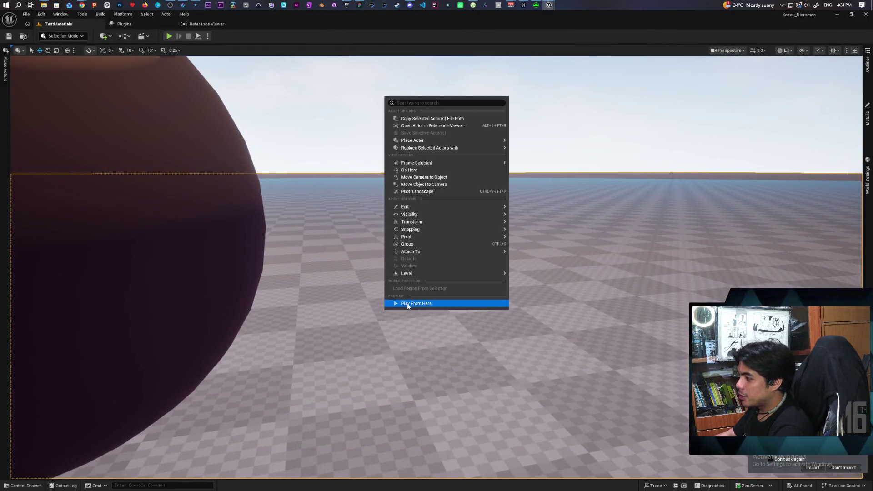
{"action": "left_click", "coordinate": [391, 304]}
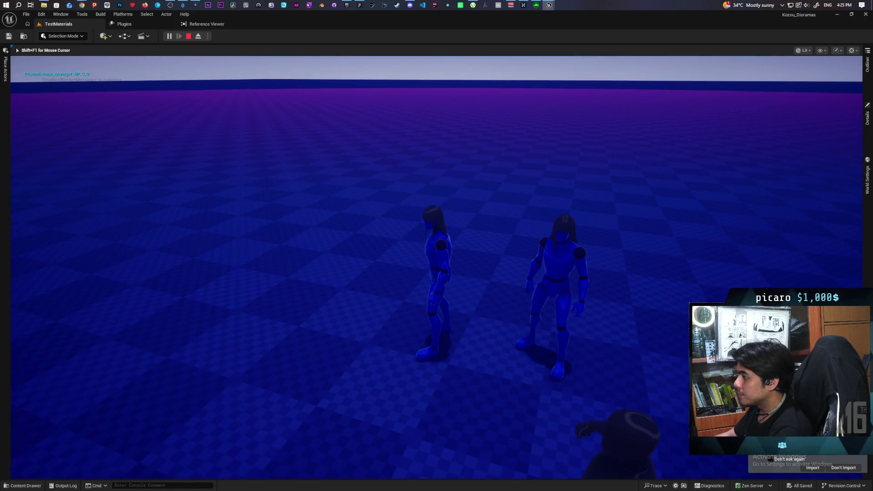
{"action": "key", "text": "Escape"}
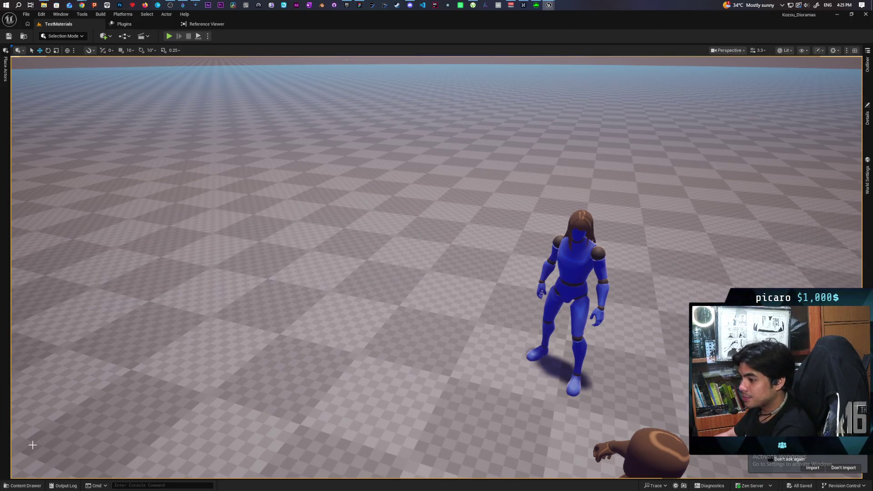
{"action": "left_click", "coordinate": [28, 486]}
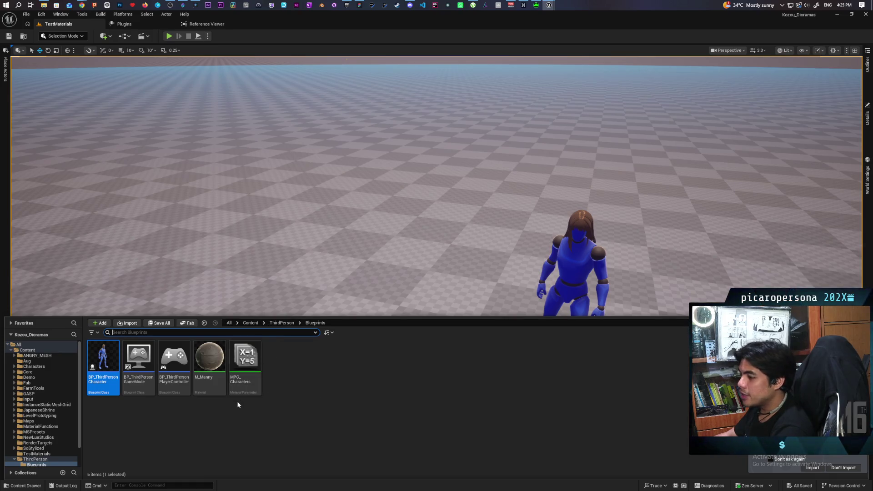
- Inspect the MF_StylizedAniso graph's Lerp, Fresnel and output nodes
{"action": "mouse_move", "coordinate": [549, 5]}
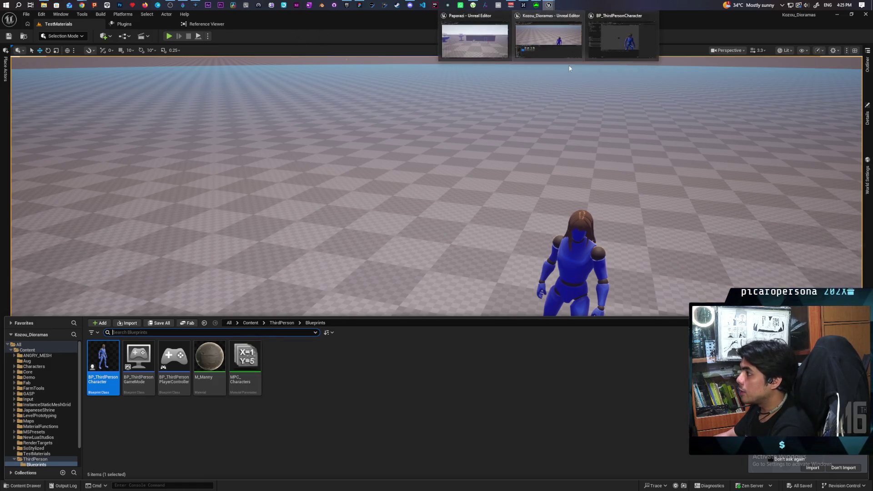
{"action": "left_click", "coordinate": [618, 38]}
{"action": "left_click", "coordinate": [112, 25]}
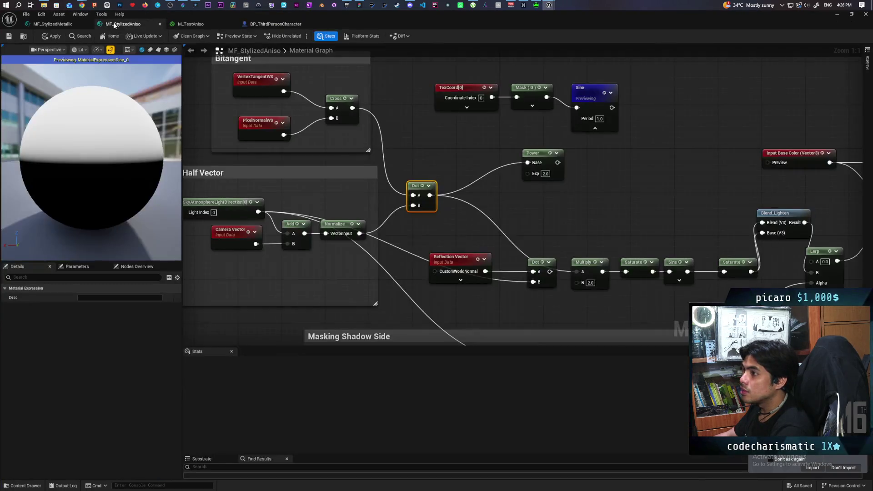
{"action": "scroll", "coordinate": [465, 144], "scroll_direction": "down", "scroll_amount": 1}
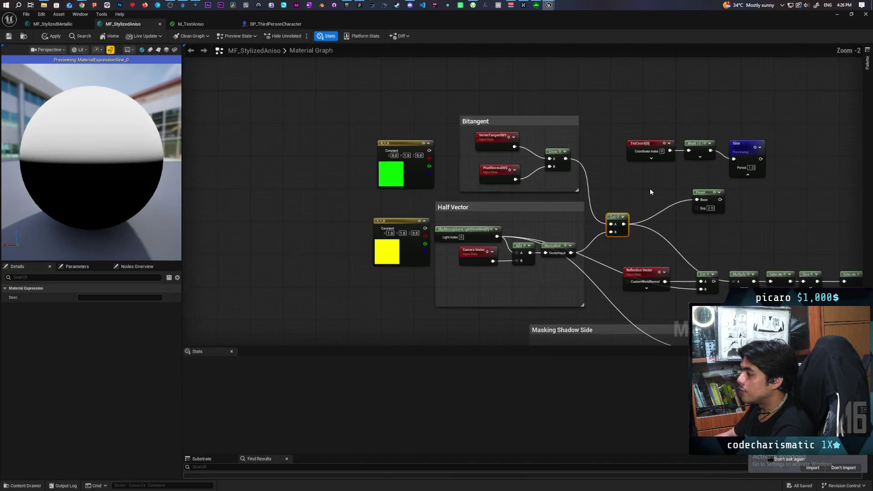
{"action": "scroll", "coordinate": [650, 188], "scroll_direction": "down", "scroll_amount": 1}
{"action": "left_click_drag", "start_coordinate": [600, 209], "coordinate": [515, 225]}
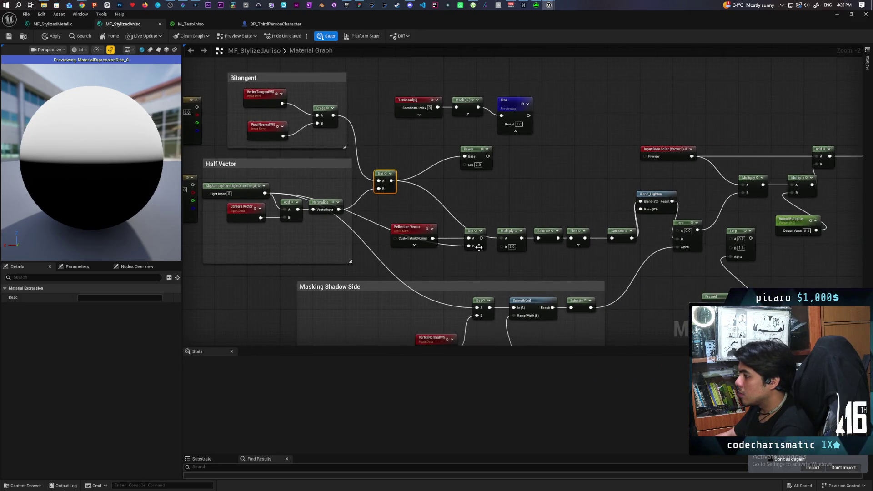
{"action": "scroll", "coordinate": [555, 268], "scroll_direction": "up", "scroll_amount": 1}
{"action": "mouse_move", "coordinate": [556, 268]}
{"action": "left_mouse_down"}
{"action": "mouse_move", "coordinate": [556, 252]}
{"action": "mouse_move", "coordinate": [509, 239]}
{"action": "mouse_move", "coordinate": [512, 253]}
{"action": "mouse_move", "coordinate": [581, 271]}
{"action": "mouse_move", "coordinate": [572, 282]}
{"action": "mouse_move", "coordinate": [579, 296]}
{"action": "left_mouse_up"}
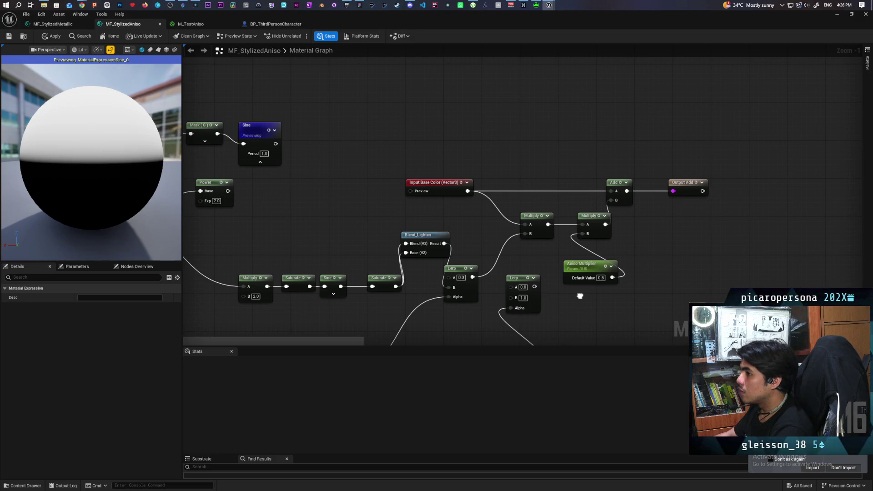
- Rename MF_StylizedMetallic's Aniso Multiplier parameter to Metallic Multiplier and save the function
{"action": "left_click", "coordinate": [60, 25]}
{"action": "scroll", "coordinate": [413, 219], "scroll_direction": "up", "scroll_amount": 6}
{"action": "left_click", "coordinate": [395, 198]}
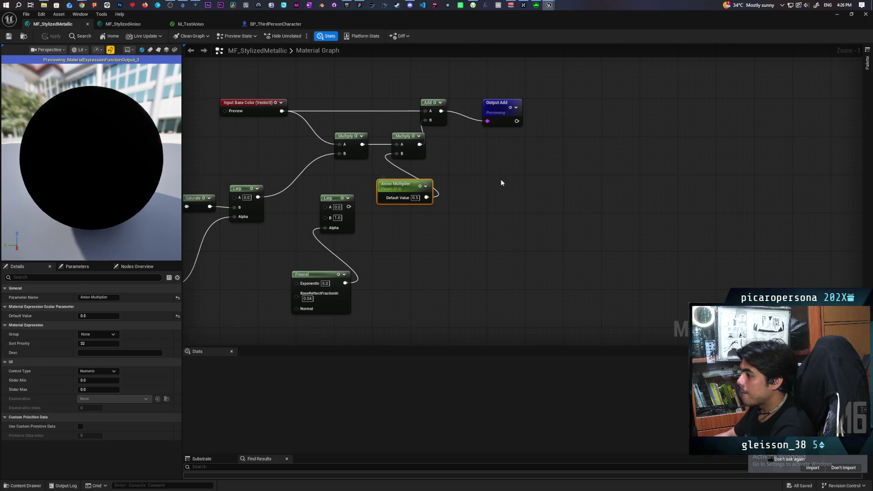
{"action": "key", "text": "F2"}
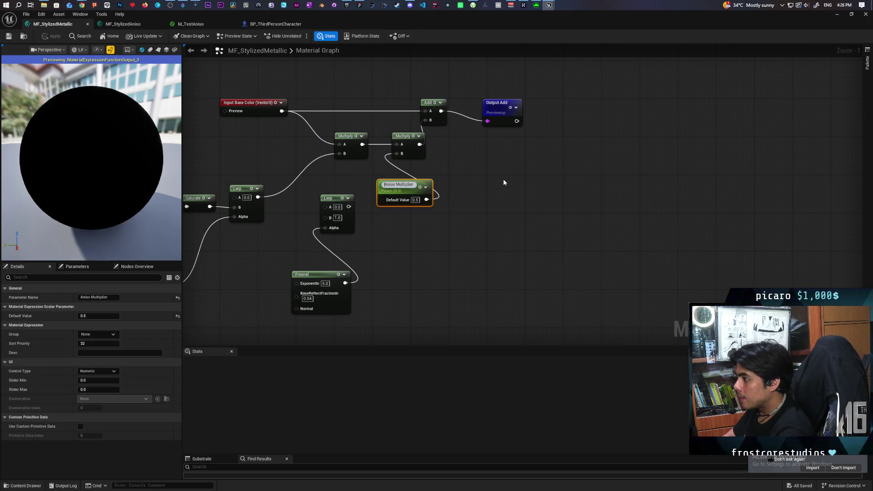
{"action": "key", "text": "BackSpace"}
{"action": "key", "text": "BackSpace"}
{"action": "key", "text": "BackSpace"}
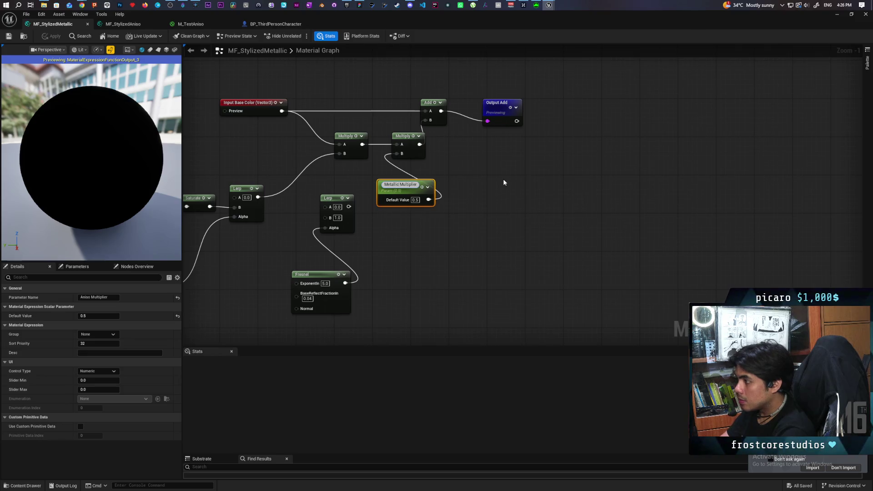
{"action": "left_click", "coordinate": [504, 182]}
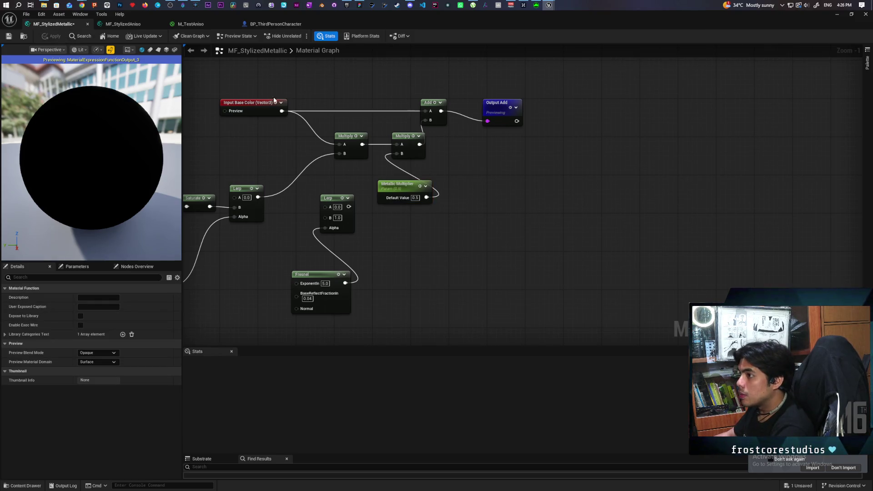
{"action": "key", "text": "ctrl+s"}
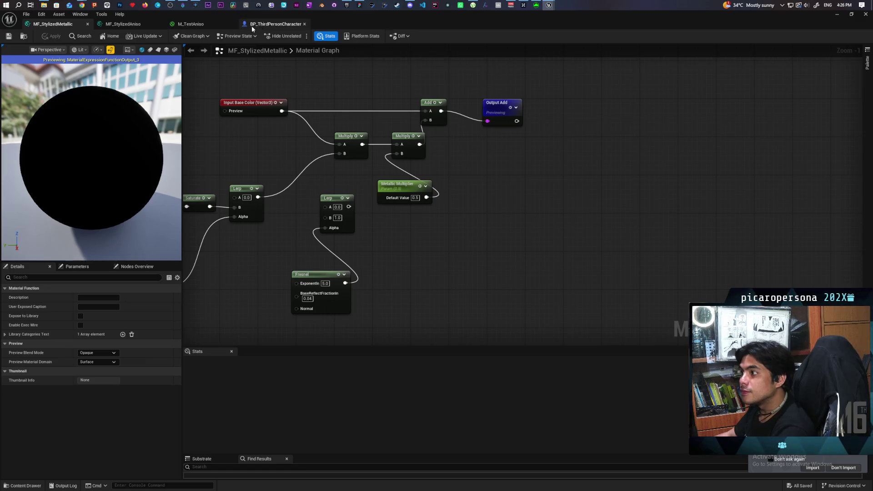
- Resize the MF_StylizedAniso editor beside the mannequin, showing the Masking Shadow Side and Aniso Multiplier nodes
{"action": "left_click", "coordinate": [143, 24]}
{"action": "scroll", "coordinate": [540, 268], "scroll_direction": "up", "scroll_amount": 3}
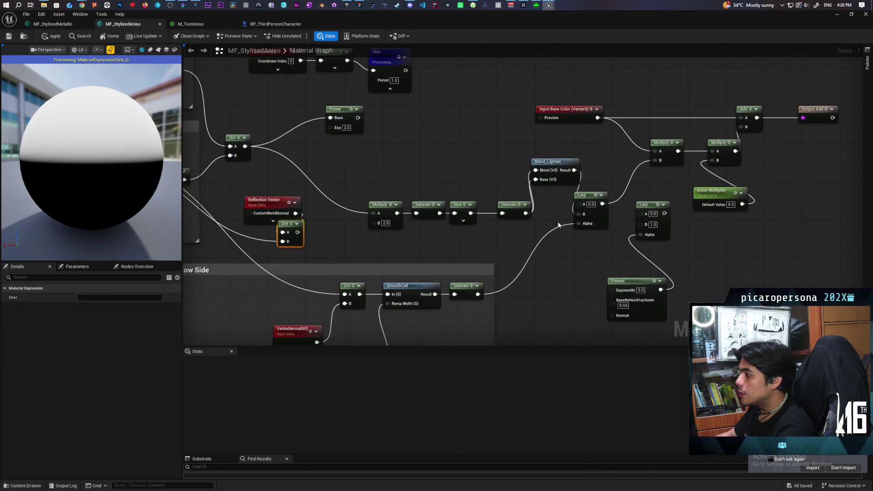
{"action": "mouse_move", "coordinate": [540, 267]}
{"action": "left_mouse_down"}
{"action": "mouse_move", "coordinate": [539, 259]}
{"action": "mouse_move", "coordinate": [637, 250]}
{"action": "mouse_move", "coordinate": [628, 262]}
{"action": "mouse_move", "coordinate": [639, 248]}
{"action": "left_mouse_up"}
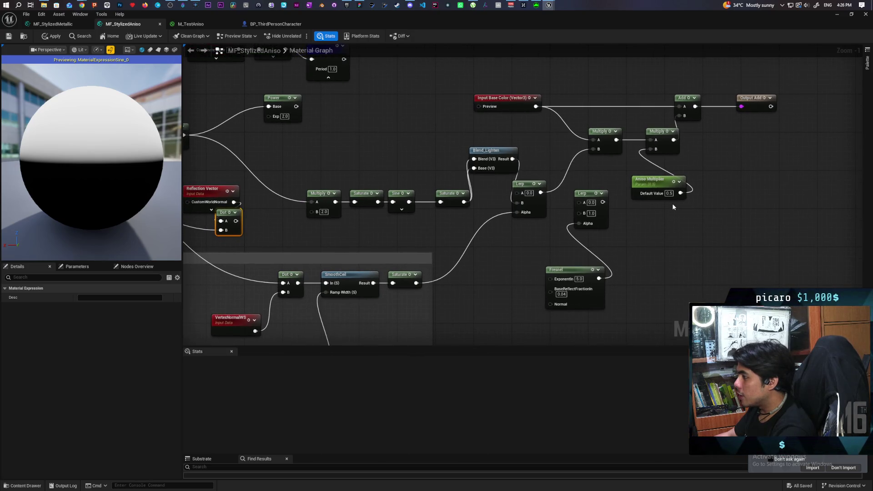
{"action": "mouse_move", "coordinate": [473, 276]}
{"action": "left_mouse_down"}
{"action": "mouse_move", "coordinate": [670, 174]}
{"action": "mouse_move", "coordinate": [680, 245]}
{"action": "mouse_move", "coordinate": [715, 259]}
{"action": "mouse_move", "coordinate": [623, 234]}
{"action": "mouse_move", "coordinate": [433, 216]}
{"action": "mouse_move", "coordinate": [456, 241]}
{"action": "left_mouse_up"}
{"action": "left_click_drag", "start_coordinate": [632, 220], "coordinate": [586, 209]}
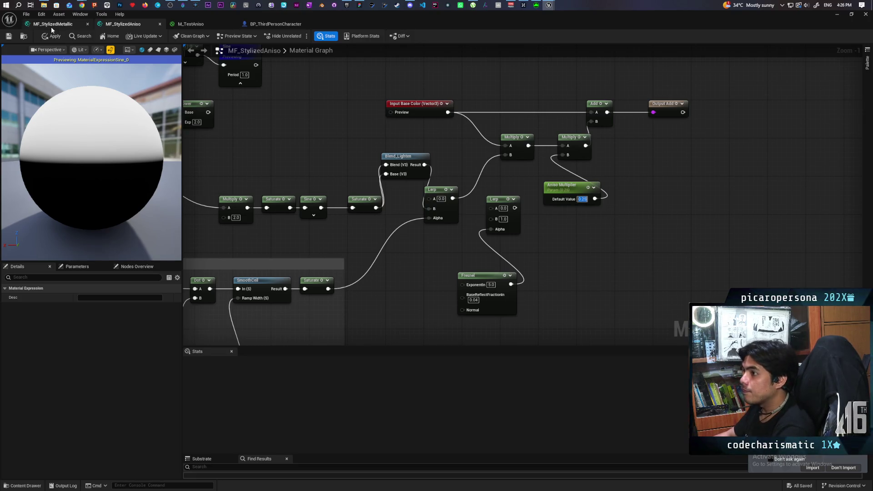
{"action": "mouse_move", "coordinate": [509, 37]}
{"action": "left_mouse_down"}
{"action": "mouse_move", "coordinate": [499, 38]}
{"action": "mouse_move", "coordinate": [478, 367]}
{"action": "left_mouse_up"}
{"action": "mouse_move", "coordinate": [436, 204]}
{"action": "left_mouse_down"}
{"action": "mouse_move", "coordinate": [423, 237]}
{"action": "mouse_move", "coordinate": [409, 250]}
{"action": "mouse_move", "coordinate": [396, 248]}
{"action": "mouse_move", "coordinate": [432, 237]}
{"action": "mouse_move", "coordinate": [416, 238]}
{"action": "left_mouse_up"}
{"action": "left_click_drag", "start_coordinate": [578, 350], "coordinate": [349, 191]}
{"action": "mouse_move", "coordinate": [397, 285]}
{"action": "left_mouse_down"}
{"action": "mouse_move", "coordinate": [259, 250]}
{"action": "mouse_move", "coordinate": [366, 304]}
{"action": "left_mouse_up"}
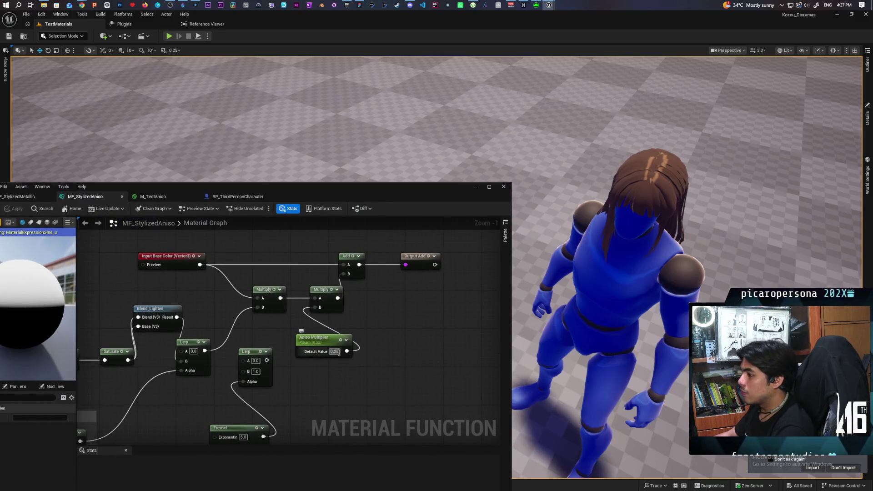
- Set Aniso Multiplier's default to 0, apply it, then change it to 0.5
{"action": "type", "text": "0"}
{"action": "key", "text": "Return"}
{"action": "left_click_drag", "start_coordinate": [343, 192], "coordinate": [400, 195]}
{"action": "left_click", "coordinate": [71, 212]}
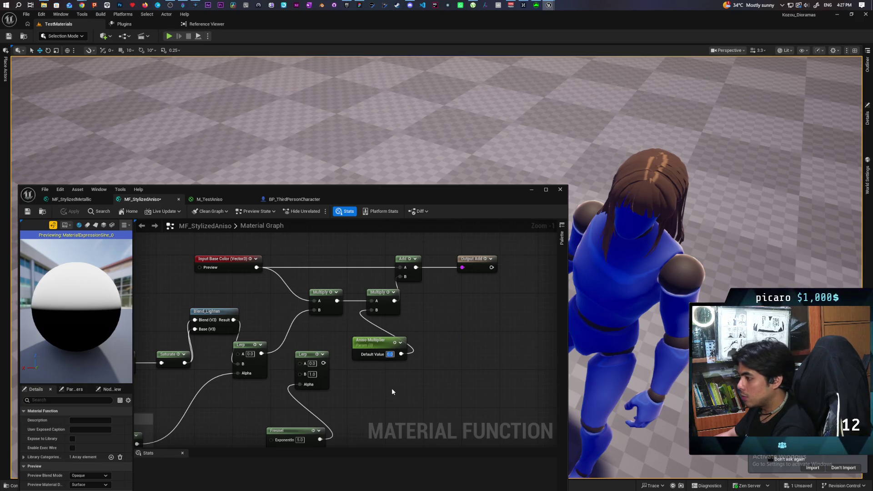
{"action": "type", "text": "0.5"}
{"action": "key", "text": "Return"}
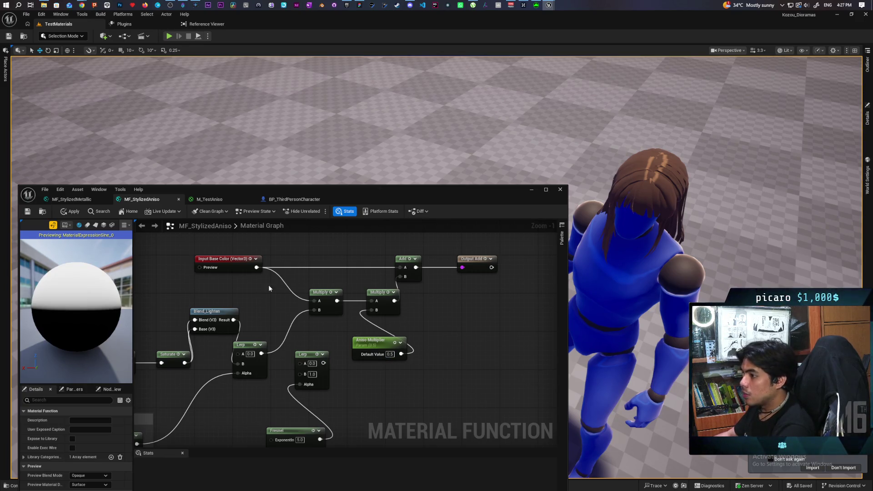
- Open the M_TestAniso graph and show the character Blueprint's component details
{"action": "left_click", "coordinate": [218, 201]}
{"action": "left_click_drag", "start_coordinate": [236, 278], "coordinate": [234, 326]}
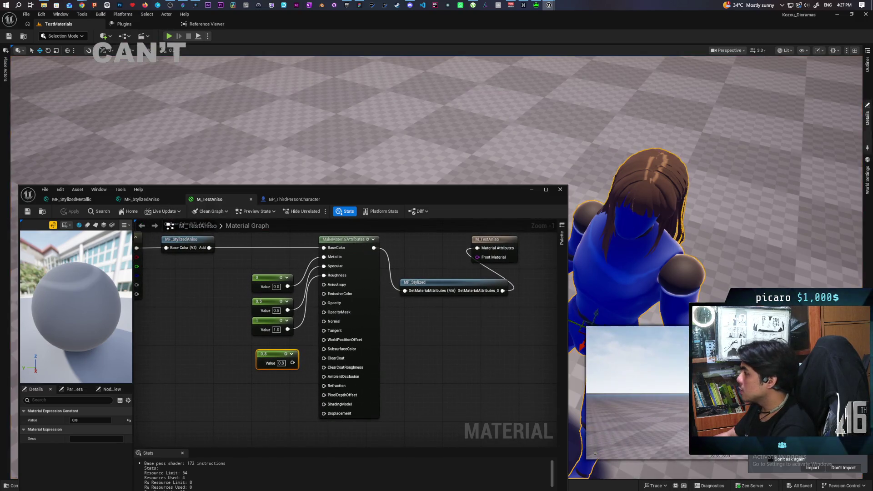
{"action": "left_click", "coordinate": [866, 116]}
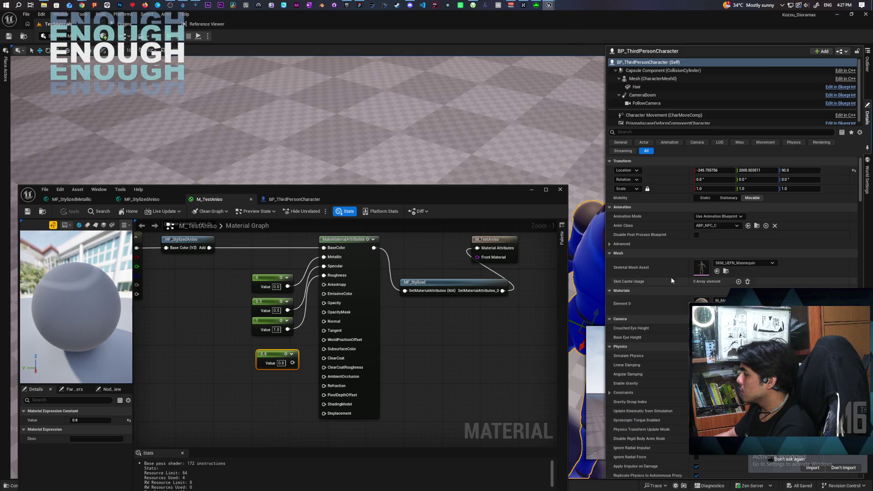
- Stop the Hair's MI_TestAniso instance from overriding Aniso Multiplier and save it
{"action": "left_click", "coordinate": [636, 87]}
{"action": "double_click", "coordinate": [701, 241]}
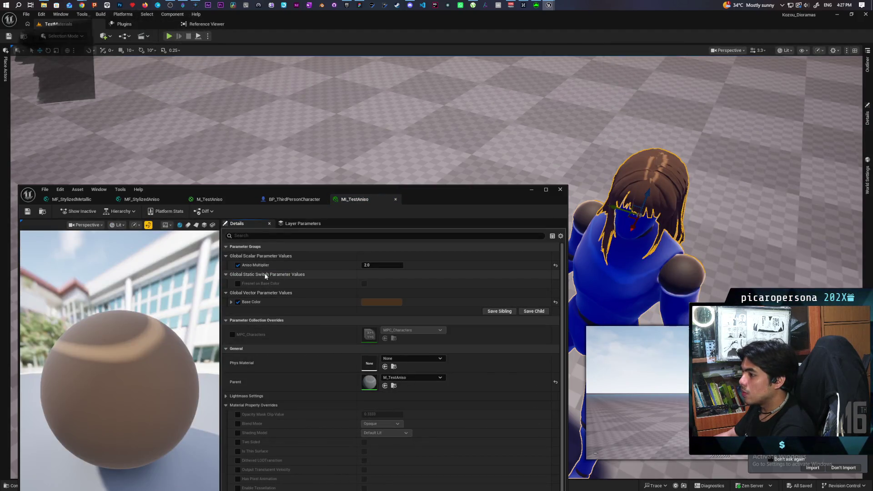
{"action": "left_click", "coordinate": [238, 265]}
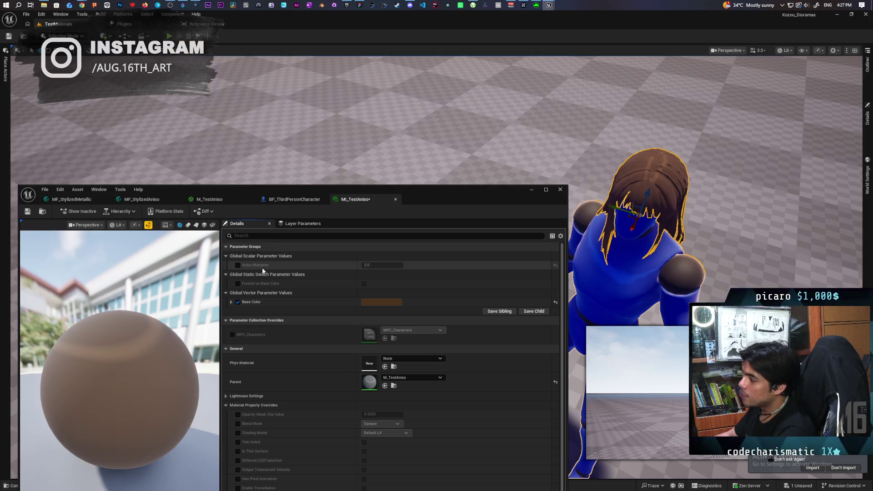
{"action": "left_click", "coordinate": [27, 213]}
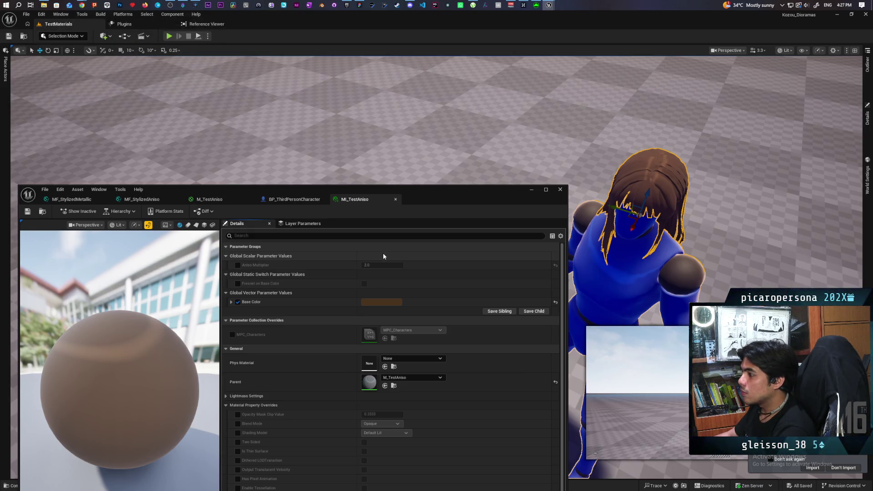
- Set MF_StylizedAniso's Aniso Multiplier default value back to 1
{"action": "left_click", "coordinate": [176, 201]}
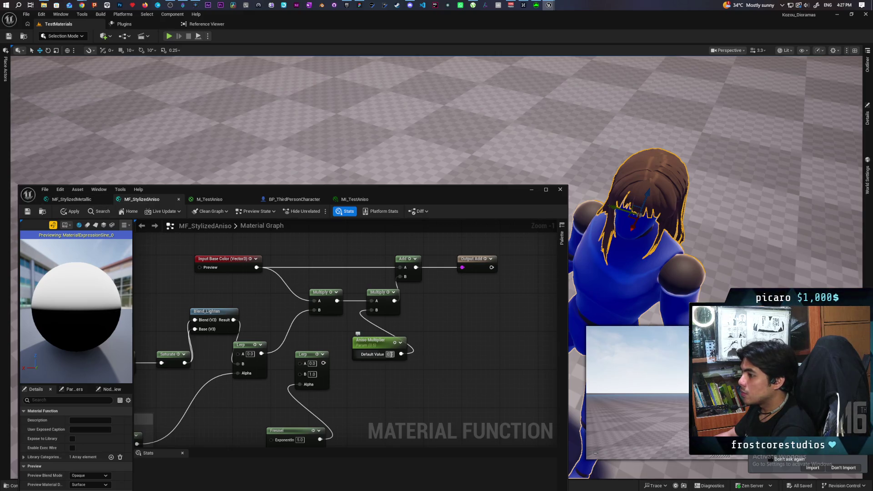
{"action": "type", "text": "1"}
{"action": "key", "text": "Return"}
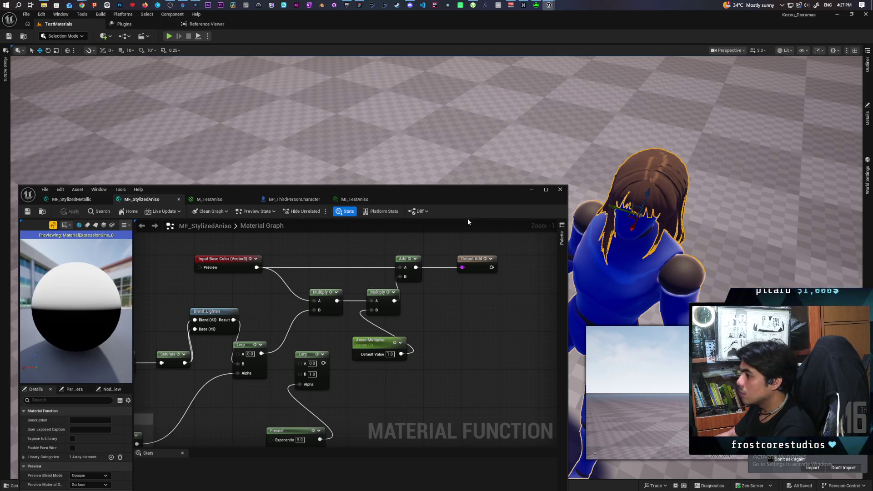
- Play the level from the viewport spot to see the two long-haired blue mannequins
{"action": "left_click", "coordinate": [531, 189]}
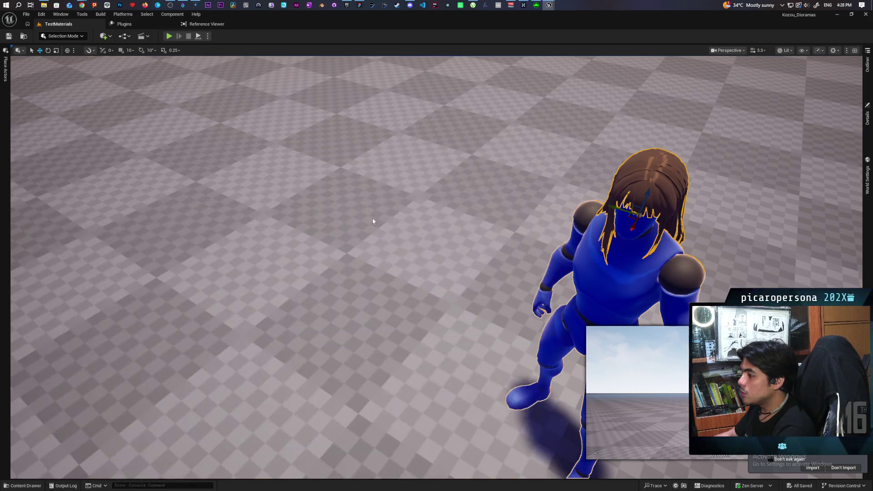
{"action": "right_click", "coordinate": [374, 221]}
{"action": "left_click", "coordinate": [400, 425]}
{"action": "left_click", "coordinate": [441, 353]}
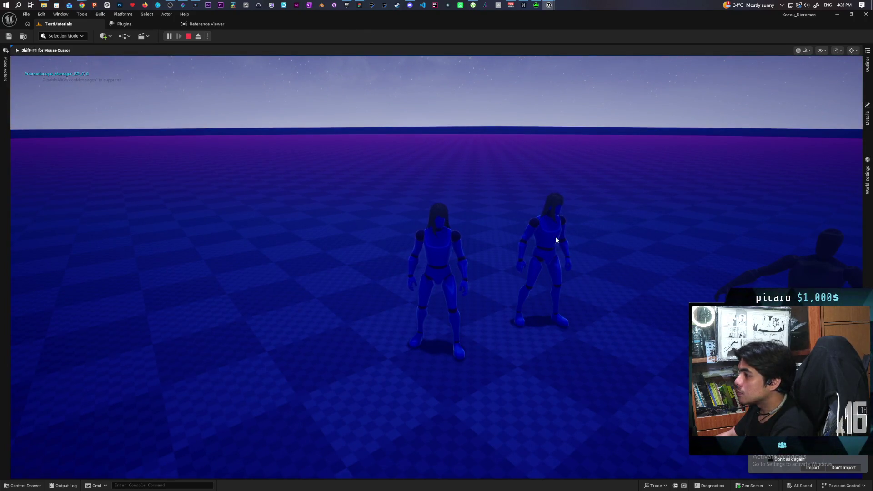
- End the play session and open the character mesh's M_Manny material from BP_ThirdPersonCharacter
{"action": "key", "text": "Escape"}
{"action": "left_click", "coordinate": [570, 230]}
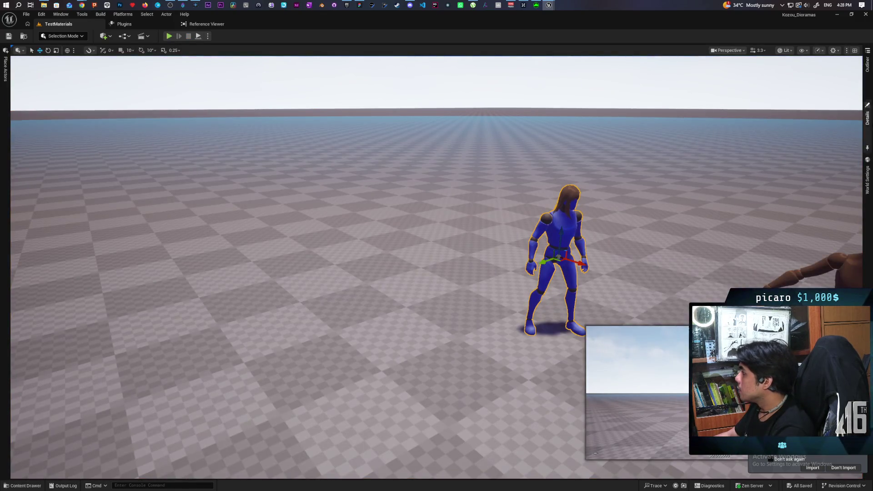
{"action": "mouse_move", "coordinate": [866, 68]}
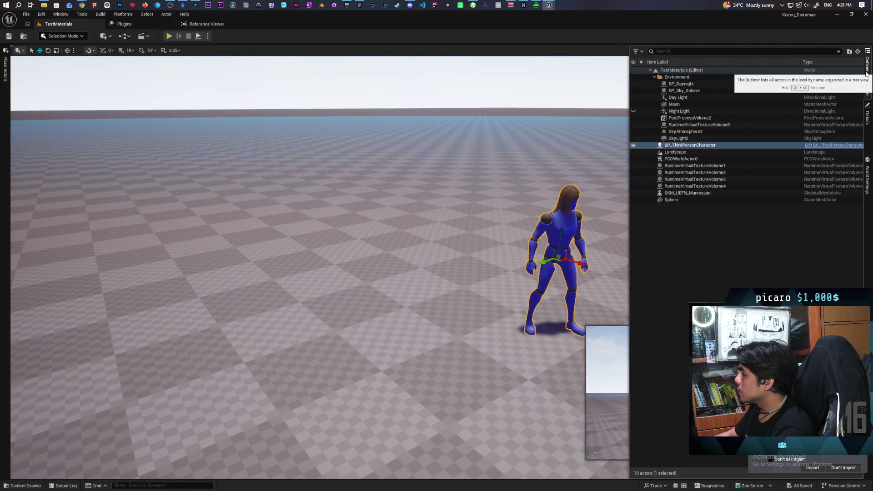
{"action": "left_click", "coordinate": [802, 145]}
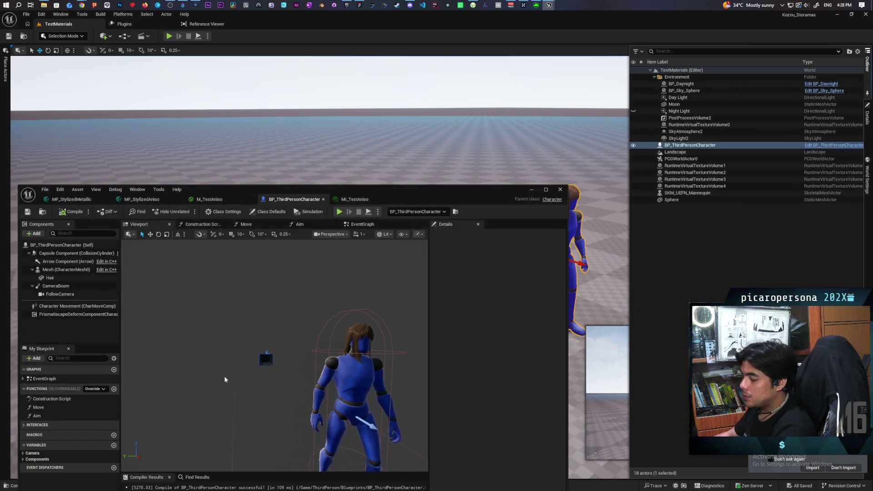
{"action": "left_click", "coordinate": [64, 270]}
{"action": "left_click", "coordinate": [496, 454]}
{"action": "double_click", "coordinate": [495, 453]}
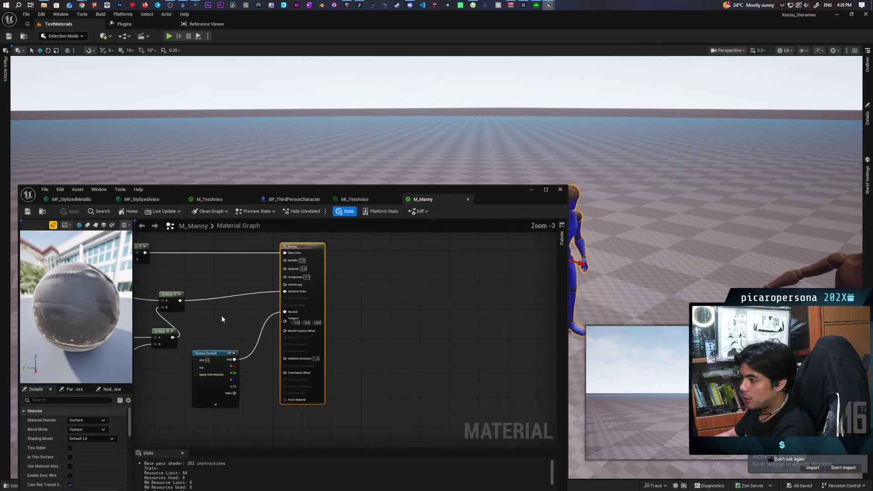
- Apply and save the M_Manny material changes
{"action": "mouse_move", "coordinate": [407, 280]}
{"action": "left_mouse_down"}
{"action": "mouse_move", "coordinate": [459, 279]}
{"action": "mouse_move", "coordinate": [328, 357]}
{"action": "left_mouse_up"}
{"action": "scroll", "coordinate": [334, 350], "scroll_direction": "up", "scroll_amount": 1}
{"action": "scroll", "coordinate": [328, 357], "scroll_direction": "up", "scroll_amount": 2}
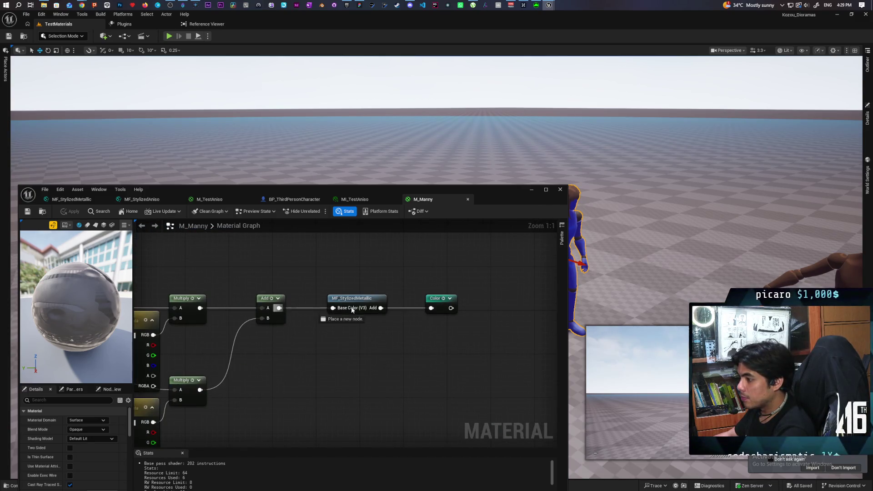
{"action": "left_click", "coordinate": [66, 212]}
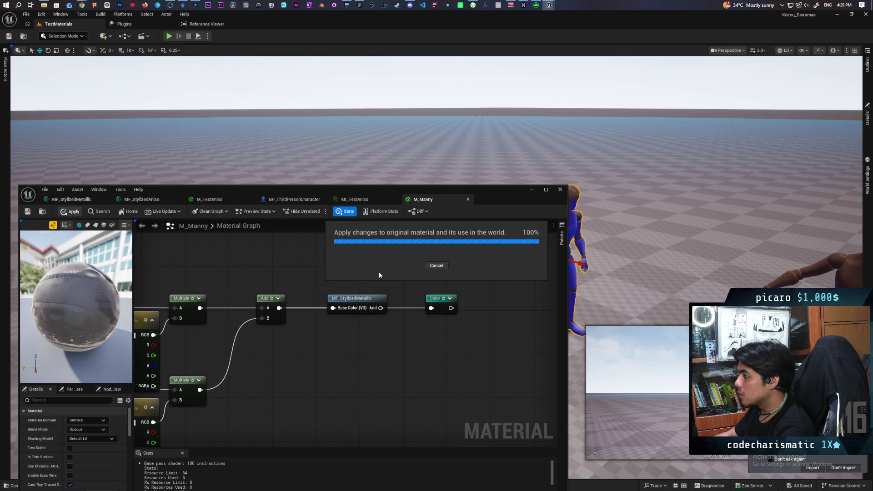
{"action": "key", "text": "ctrl+s"}
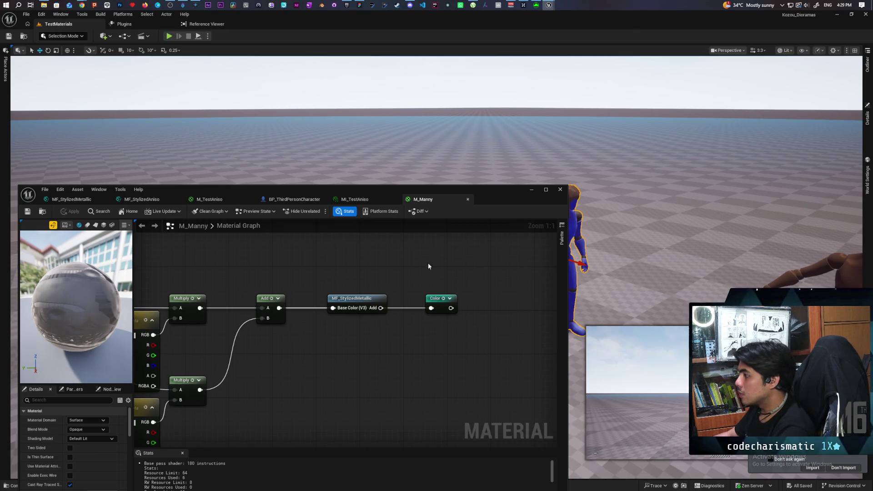
- Return to BP_ThirdPersonCharacter and filter the mesh details by 'custom'
{"action": "left_click", "coordinate": [291, 200]}
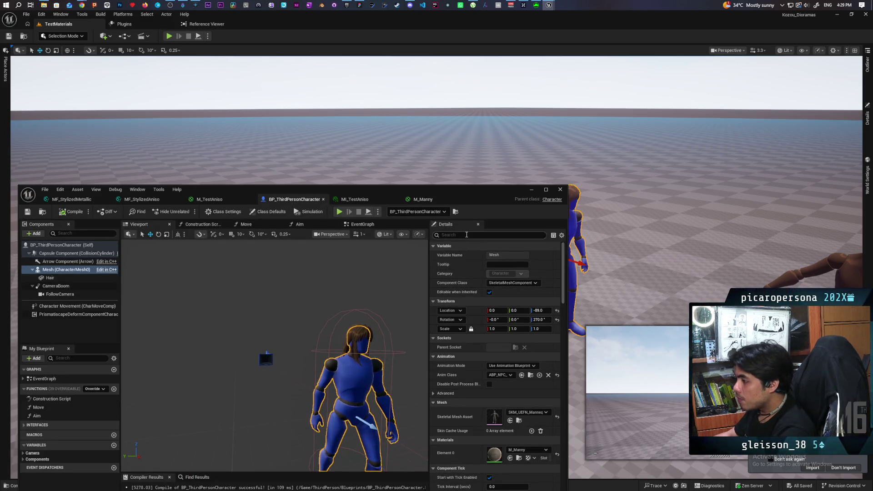
{"action": "left_click", "coordinate": [467, 234]}
{"action": "type", "text": "custom"}
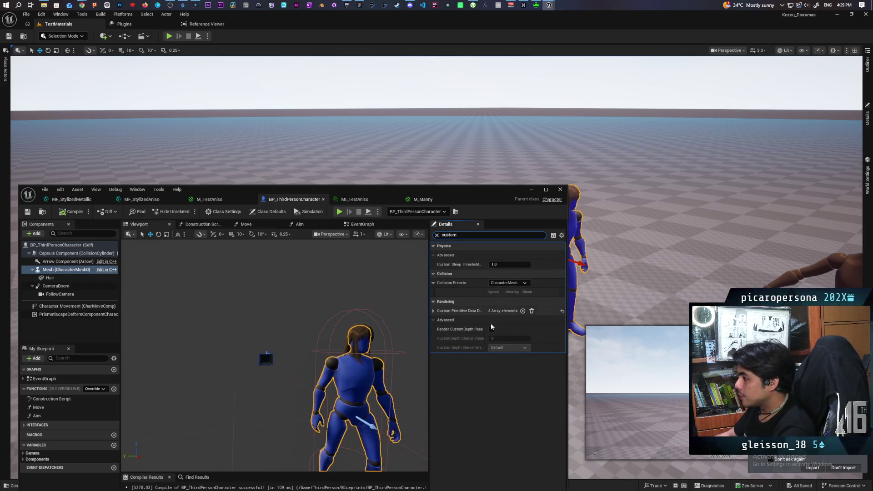
- Desaturate the mesh's Primary Color custom primitive data to grey 0.286458 and compile the blueprint
{"action": "left_click", "coordinate": [433, 311]}
{"action": "left_click", "coordinate": [492, 320]}
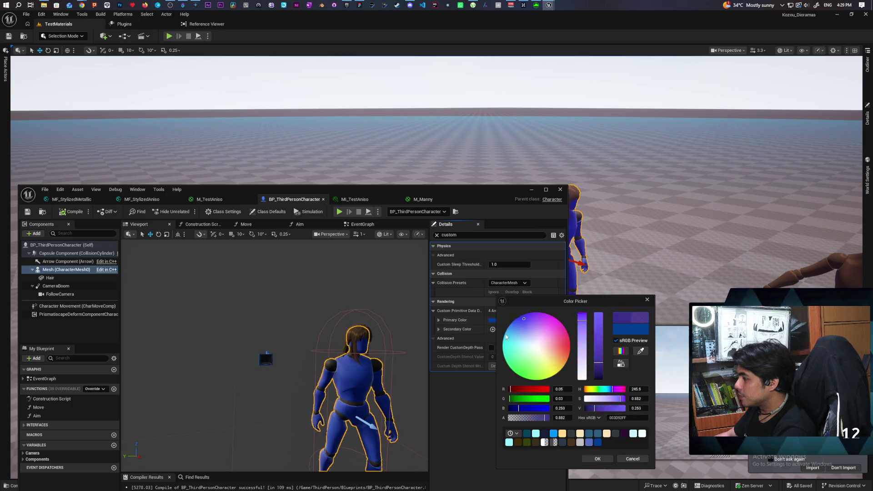
{"action": "left_click_drag", "start_coordinate": [583, 341], "coordinate": [583, 380]}
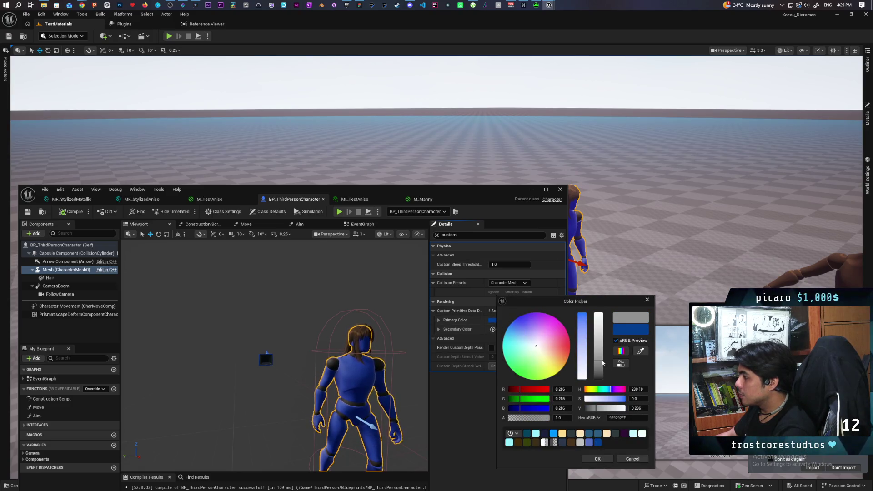
{"action": "left_click", "coordinate": [589, 459]}
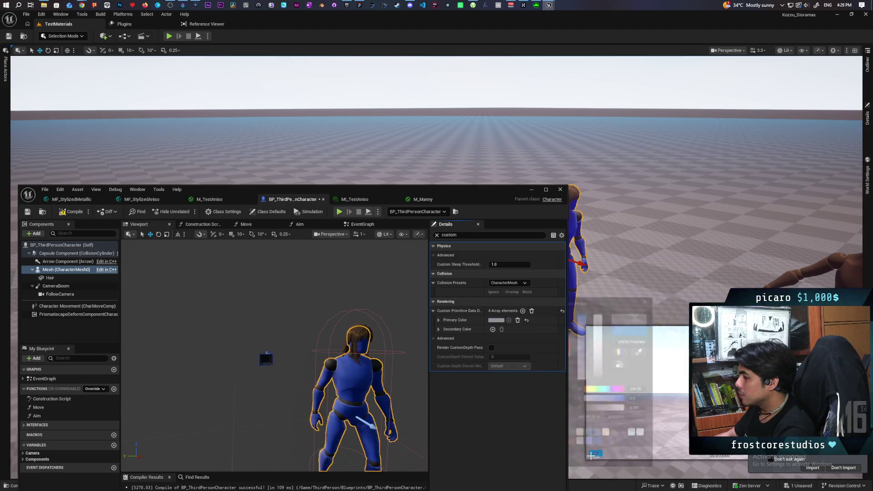
{"action": "left_click", "coordinate": [68, 213]}
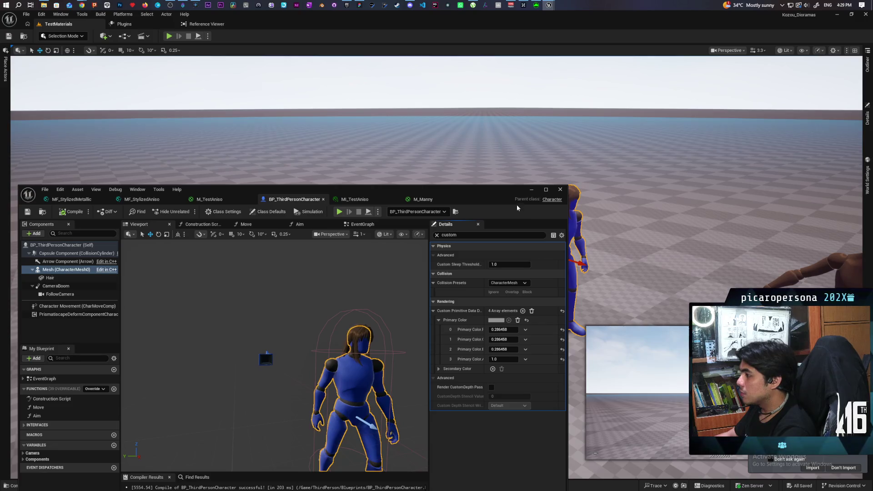
{"action": "left_click", "coordinate": [531, 191]}
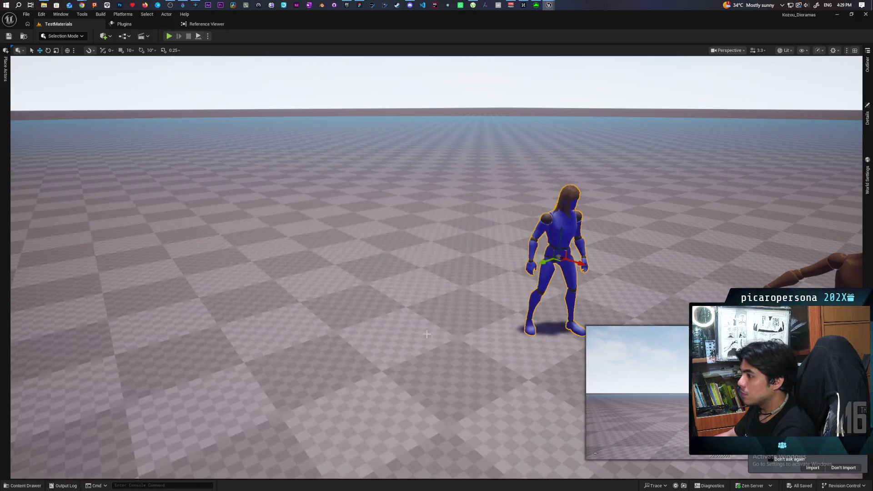
- Play-test the level to check the now-white mannequin, then open the Maps folder
{"action": "right_click", "coordinate": [409, 121]}
{"action": "left_click", "coordinate": [438, 331]}
{"action": "left_click", "coordinate": [441, 313]}
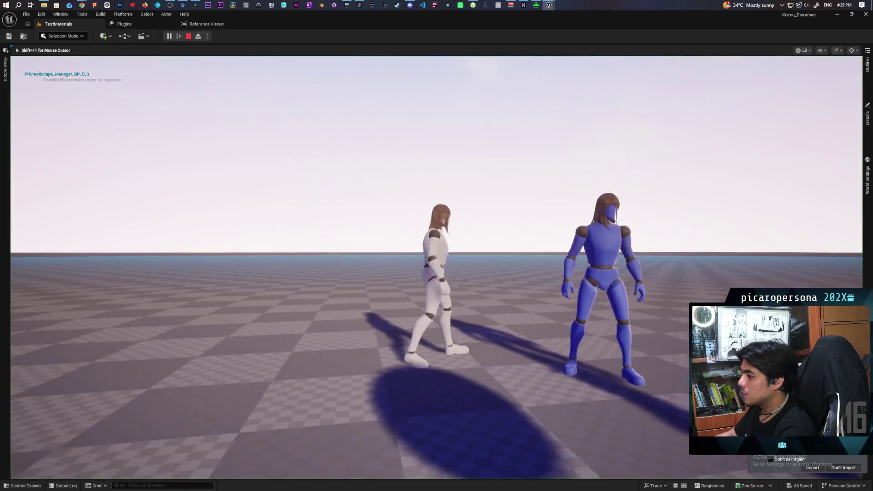
{"action": "key", "text": "w"}
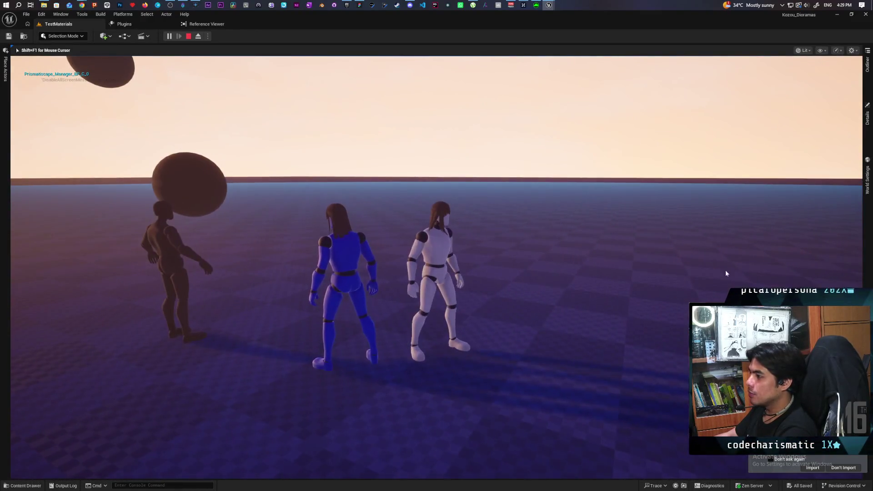
{"action": "key", "text": "Escape"}
{"action": "key", "text": "ctrl+space"}
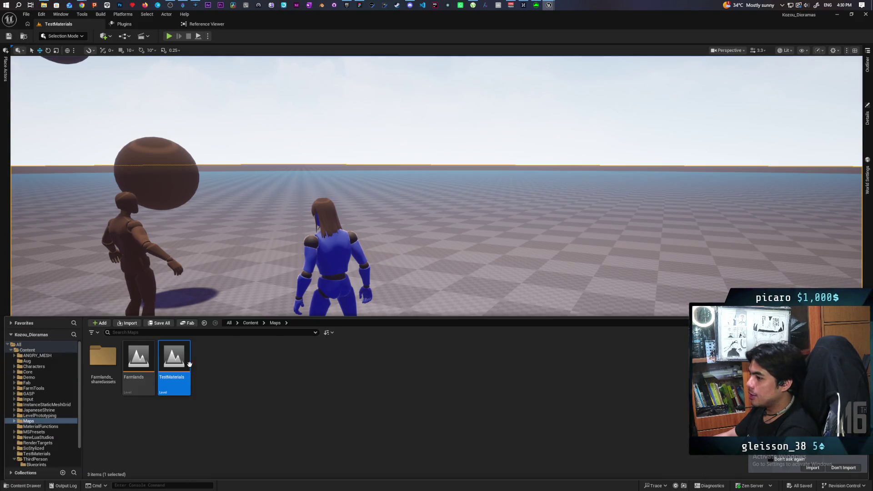
- Load the Farmlands level and start Play From Here in it
{"action": "double_click", "coordinate": [139, 356]}
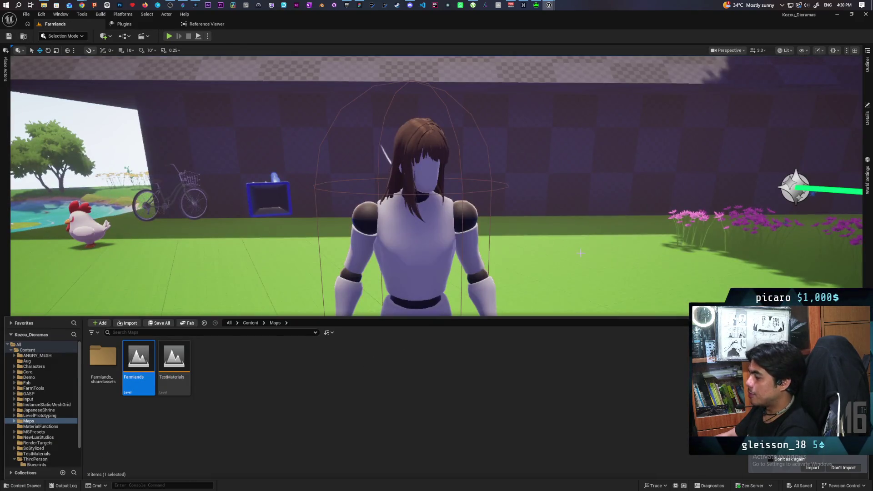
{"action": "scroll", "coordinate": [462, 250], "scroll_direction": "down", "scroll_amount": 5}
{"action": "right_click", "coordinate": [462, 250]}
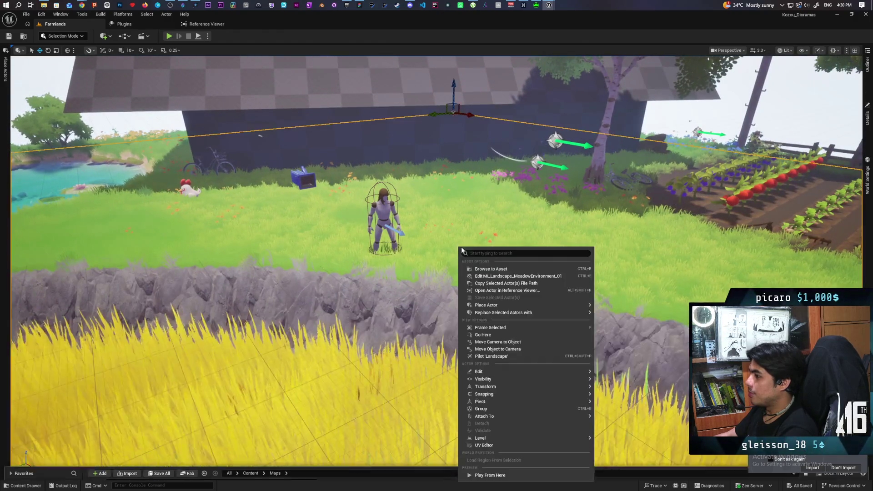
{"action": "left_click", "coordinate": [487, 475]}
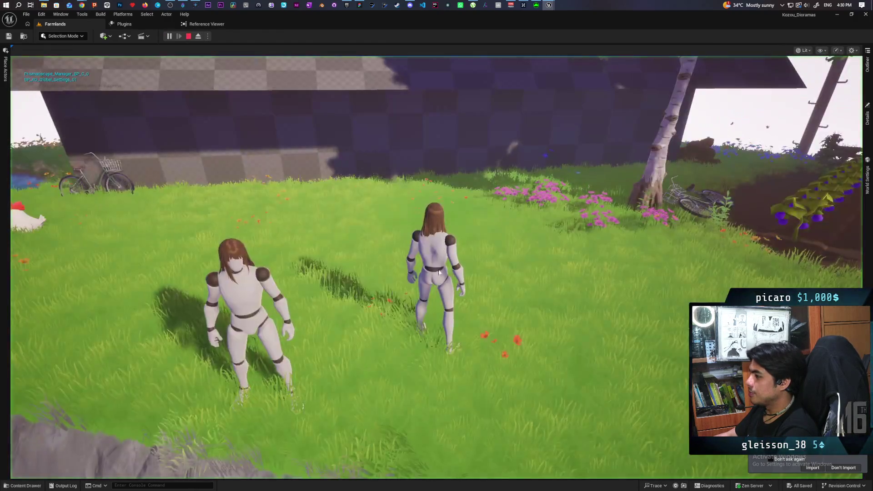
{"action": "left_click", "coordinate": [438, 272]}
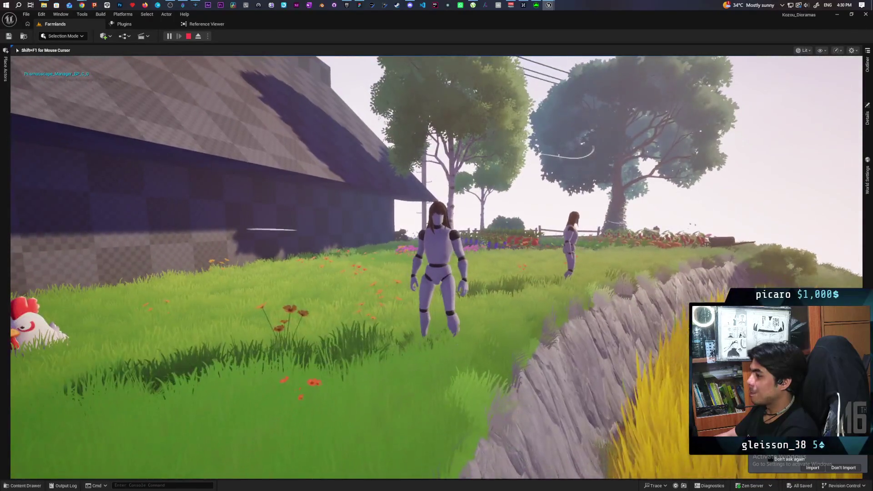
- Run the mannequin past the fence, vegetable rows, pond and garden, then release the mouse
{"action": "key", "text": "w"}
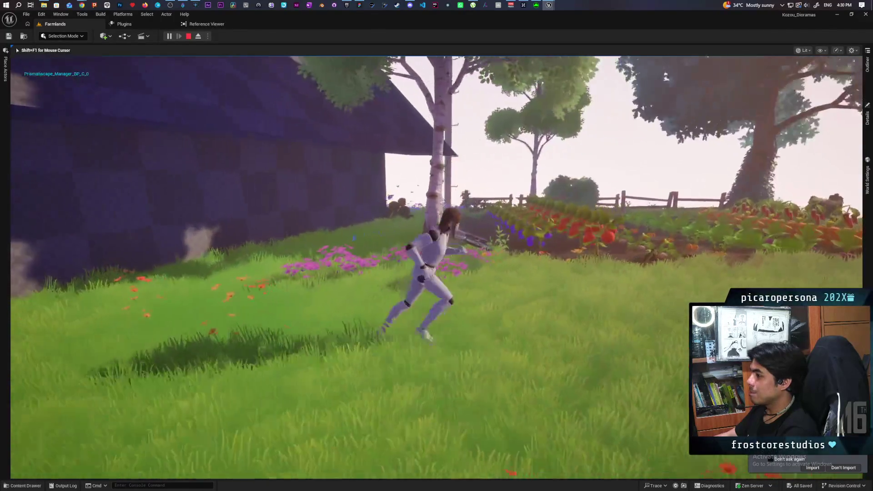
{"action": "key", "text": "w"}
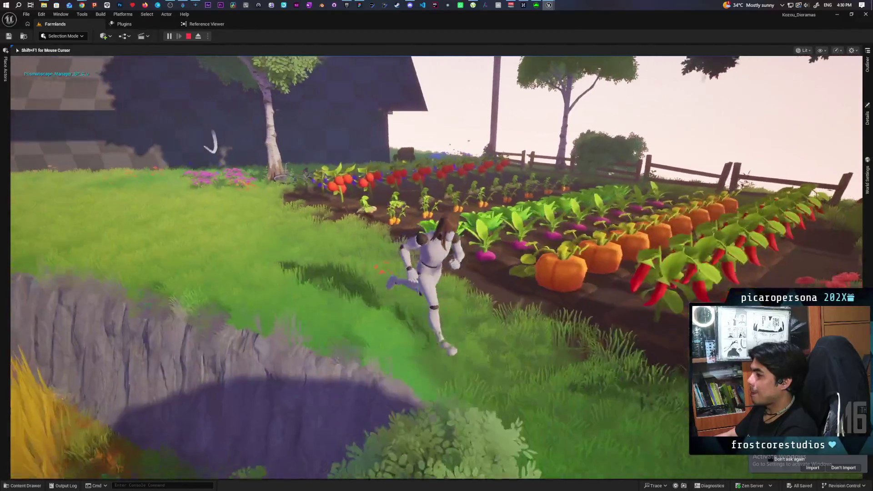
{"action": "key", "text": "w"}
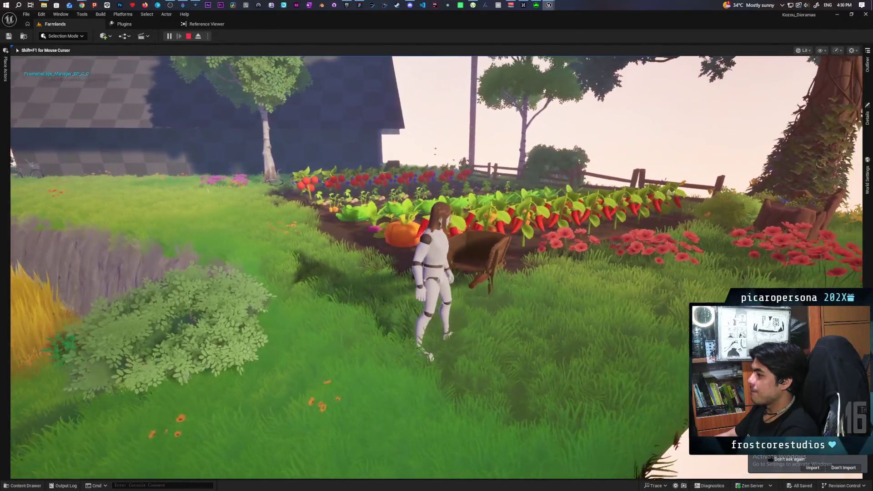
{"action": "key", "text": "s"}
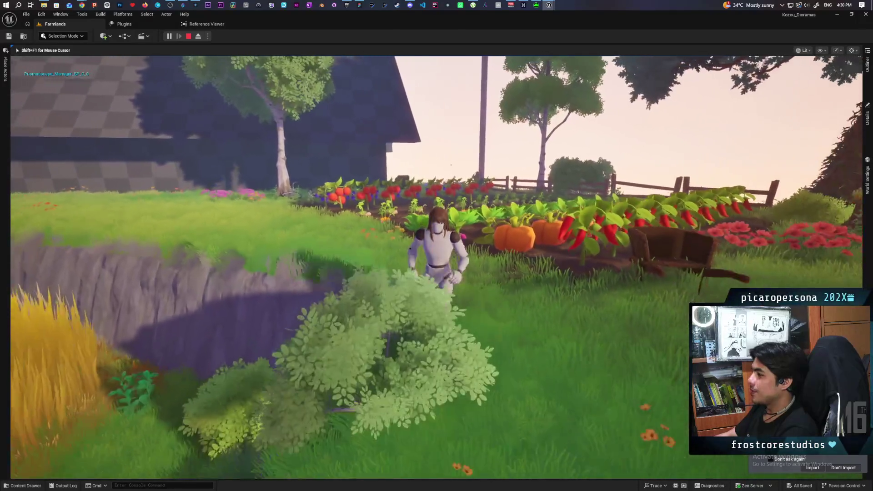
{"action": "key", "text": "w"}
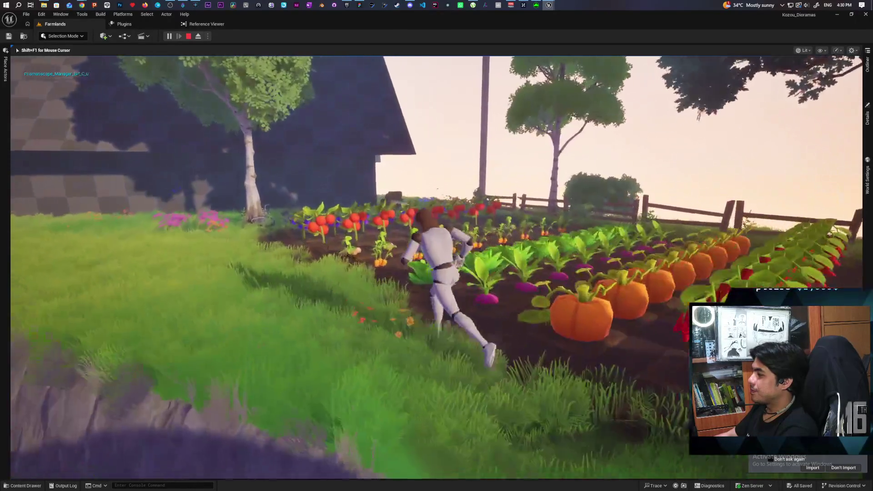
{"action": "key", "text": "s"}
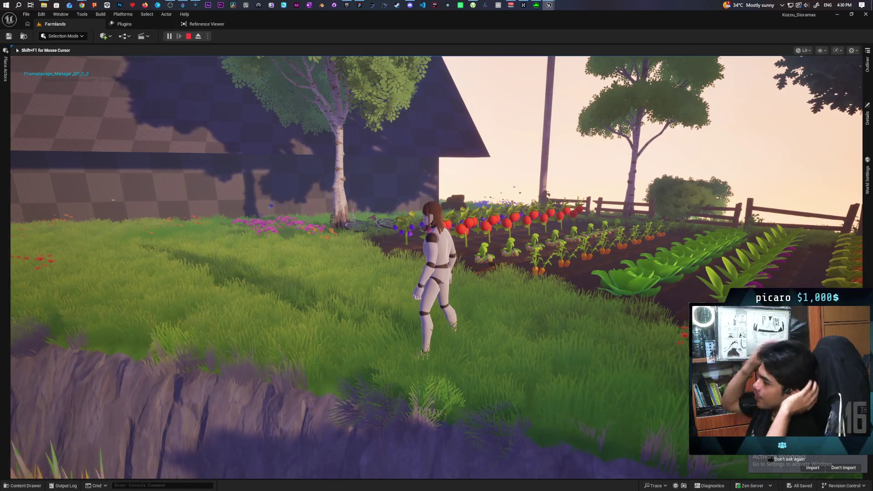
{"action": "key", "text": "a"}
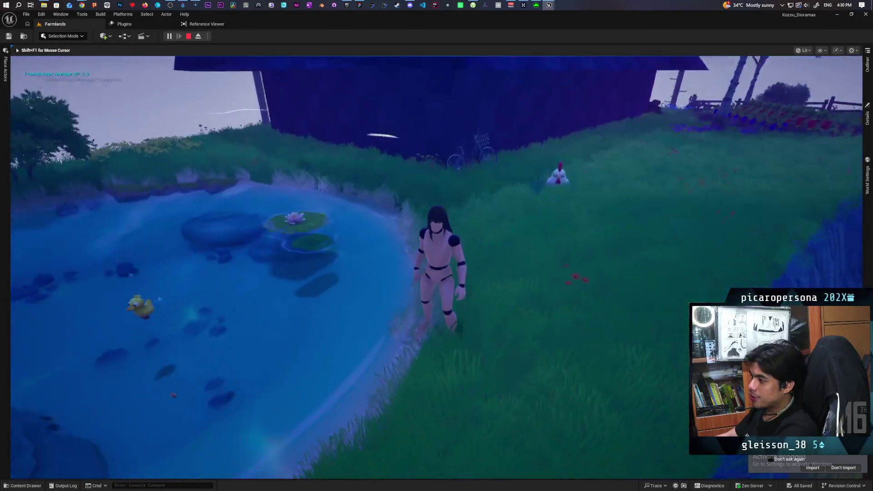
{"action": "key", "text": "s"}
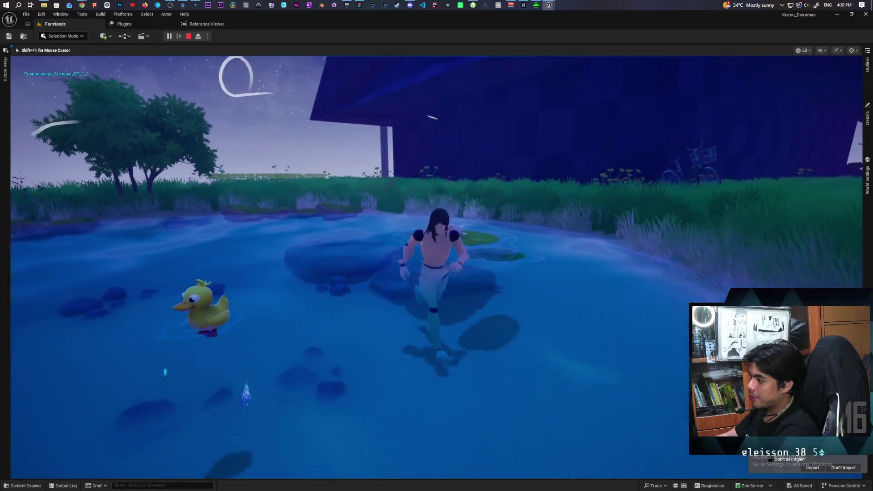
{"action": "key", "text": "a"}
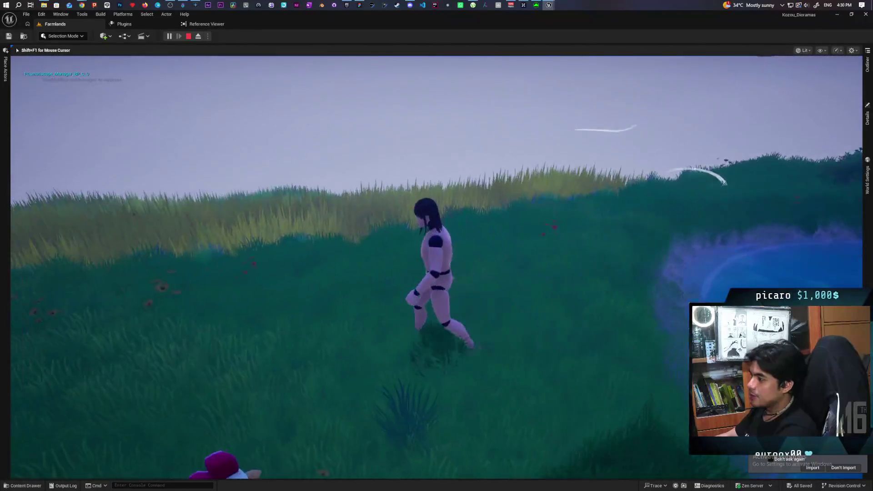
{"action": "key", "text": "s"}
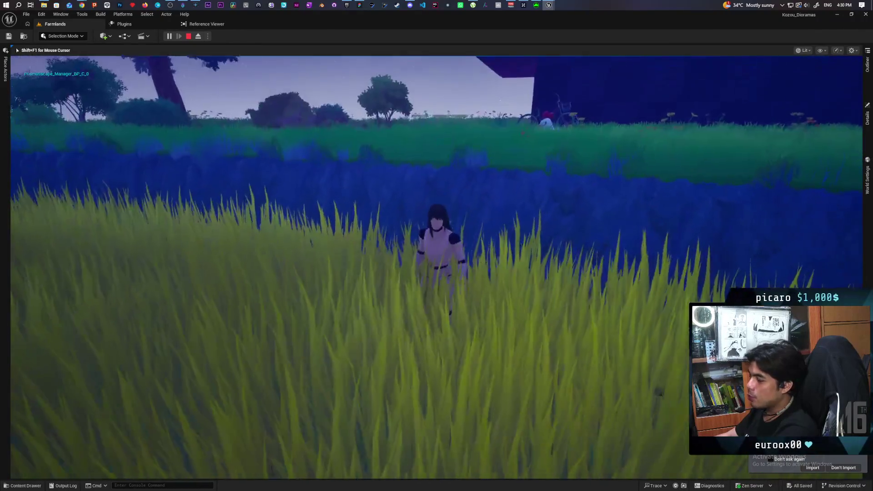
{"action": "key", "text": "w"}
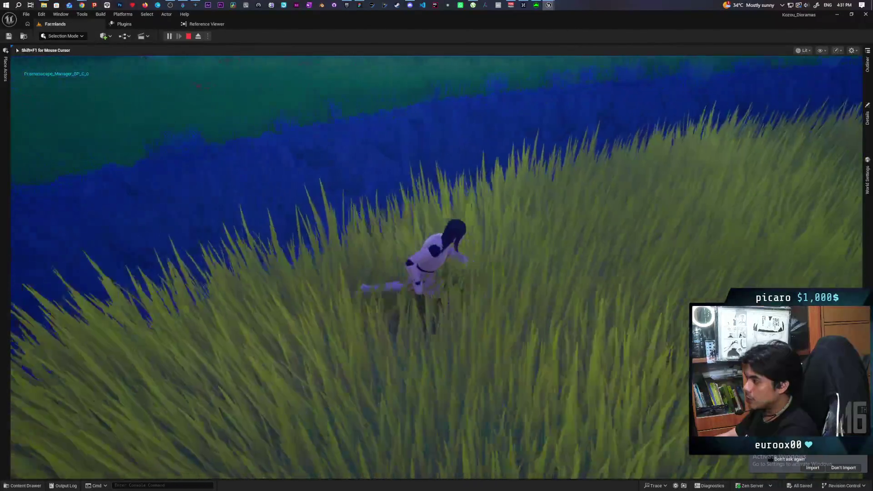
{"action": "key", "text": "w"}
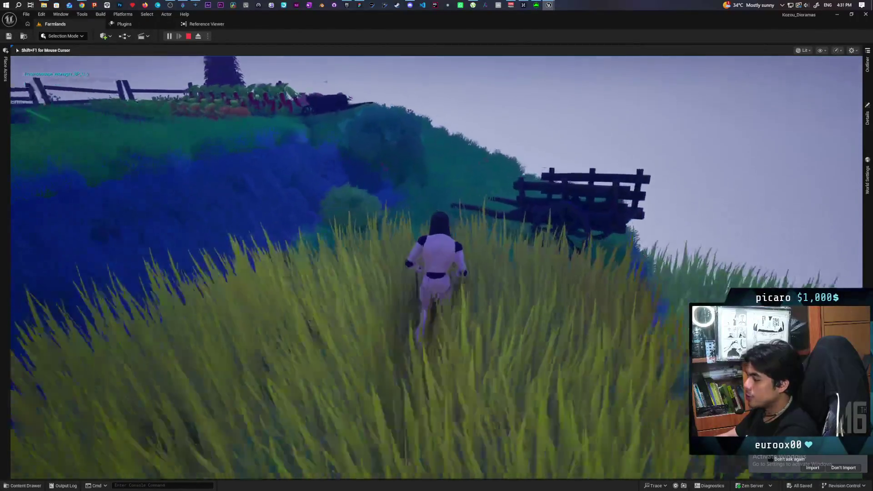
{"action": "key", "text": "s"}
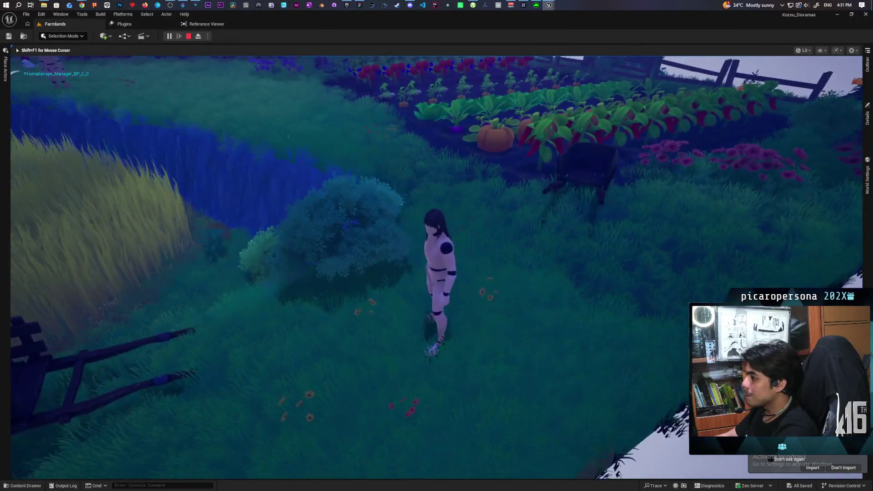
{"action": "mouse_move", "coordinate": [436, 245]}
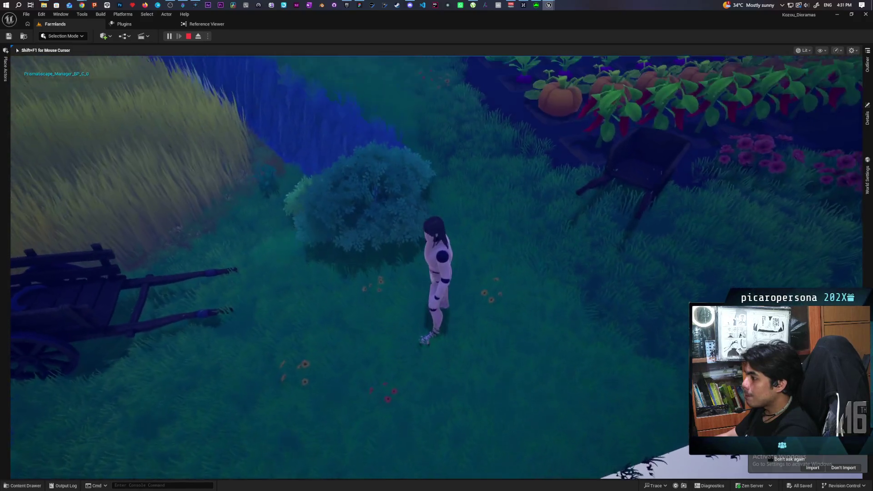
{"action": "key", "text": "shift+F1"}
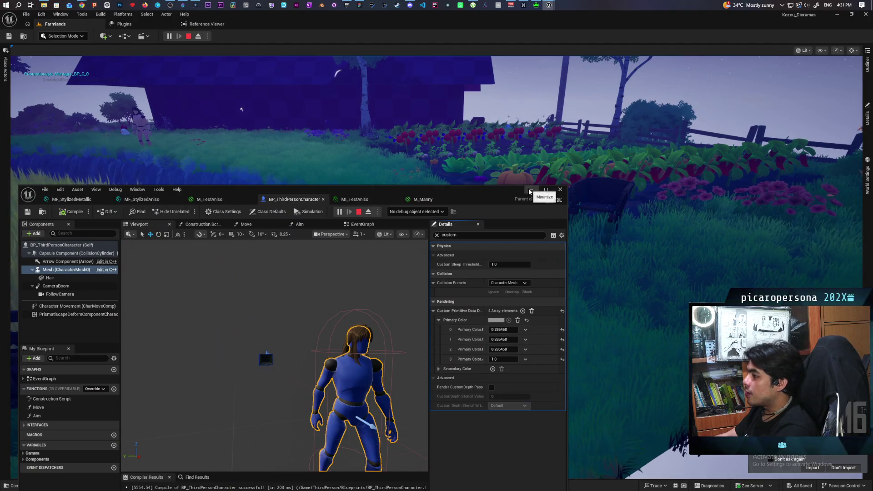
- Arrange the Unreal and Paparazi board windows so the Farmlands game window sits in front
{"action": "left_click", "coordinate": [532, 189]}
{"action": "left_click_drag", "start_coordinate": [541, 19], "coordinate": [263, 46]}
{"action": "left_click", "coordinate": [359, 5]}
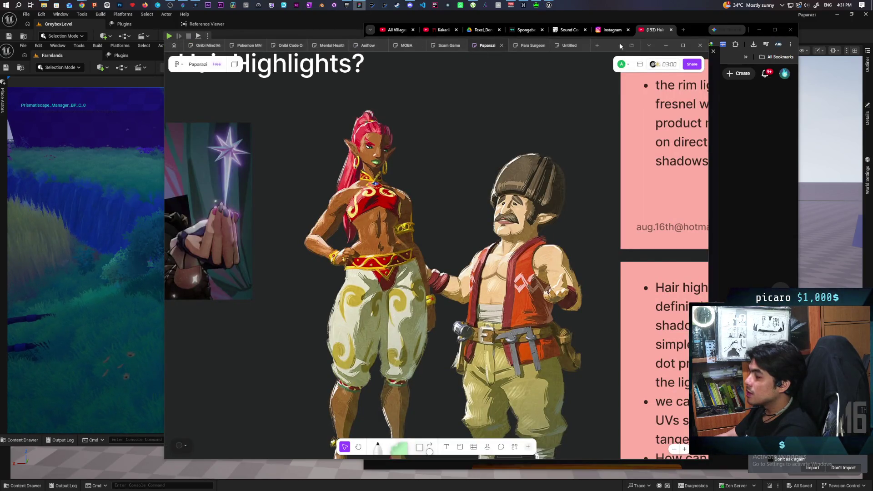
{"action": "mouse_move", "coordinate": [611, 44]}
{"action": "left_mouse_down"}
{"action": "mouse_move", "coordinate": [770, 47]}
{"action": "mouse_move", "coordinate": [753, 50]}
{"action": "left_mouse_up"}
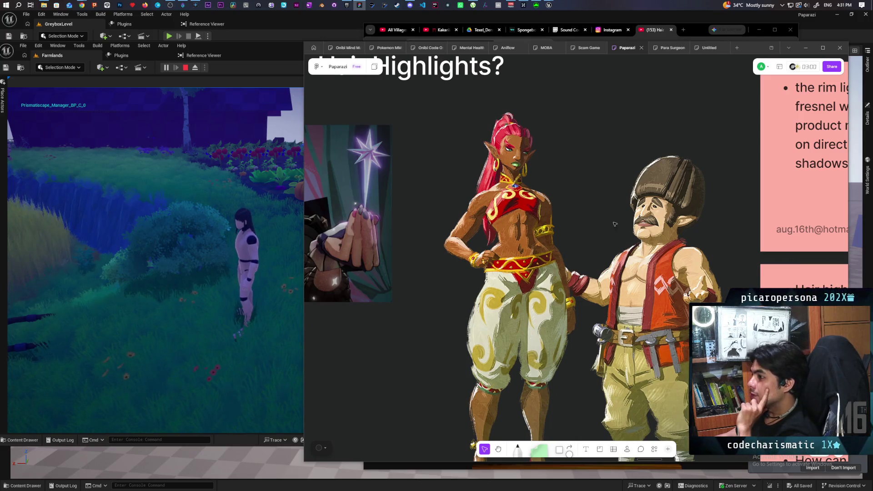
{"action": "left_click", "coordinate": [245, 232]}
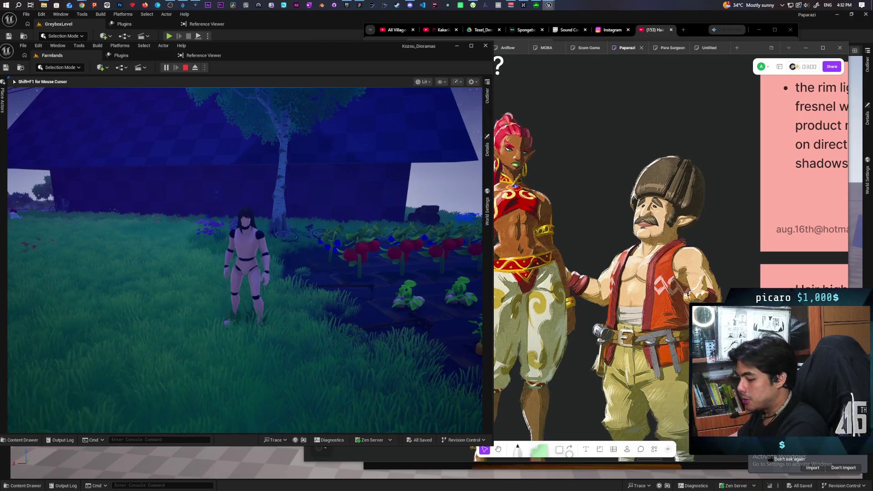
- Run the mannequin through the grass, along the cliff edge and bushes, ending near the barn
{"action": "key", "text": "w"}
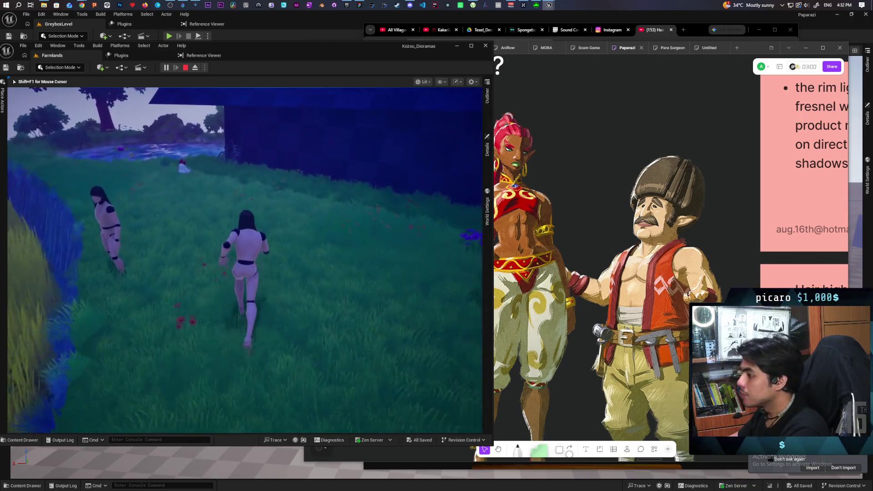
{"action": "key", "text": "w"}
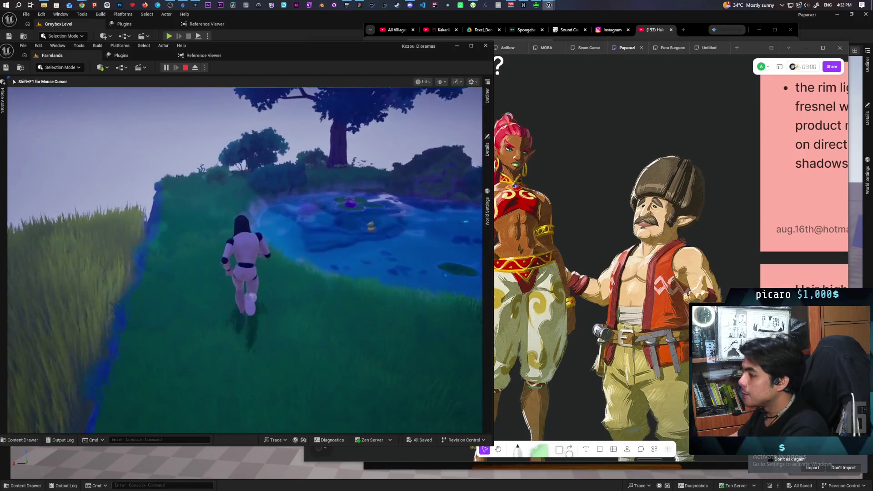
{"action": "key", "text": "w"}
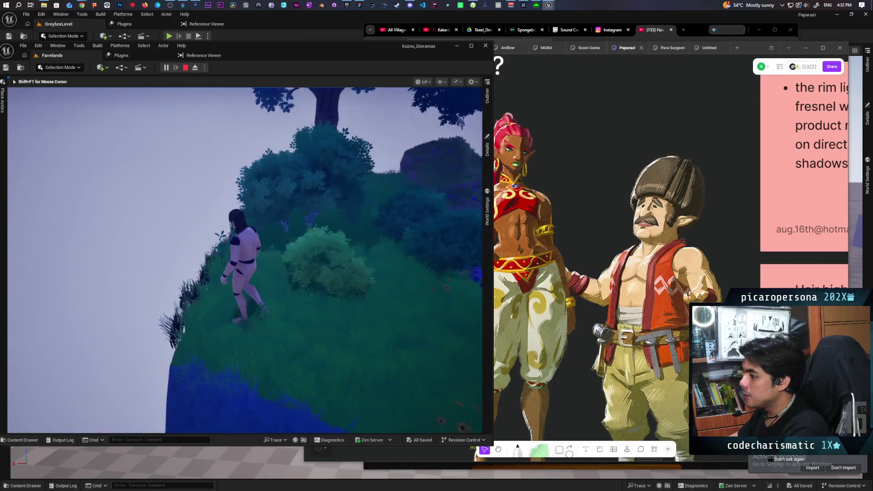
{"action": "key", "text": "w"}
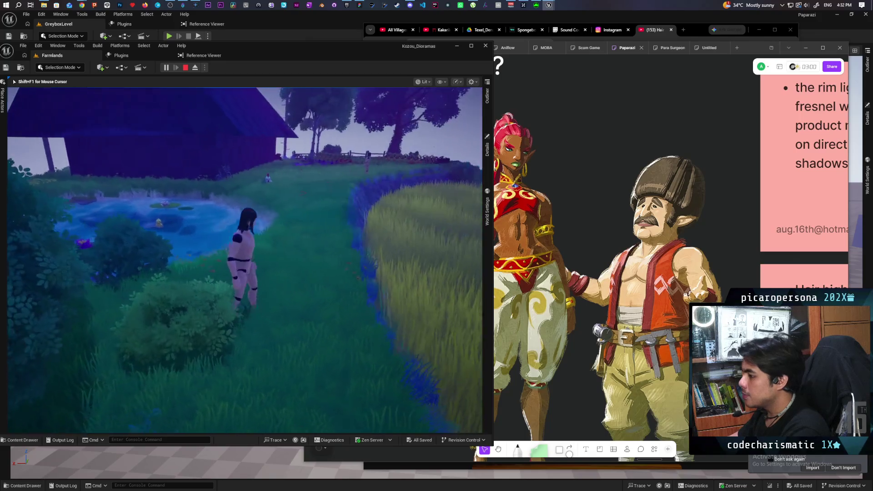
{"action": "key", "text": "w"}
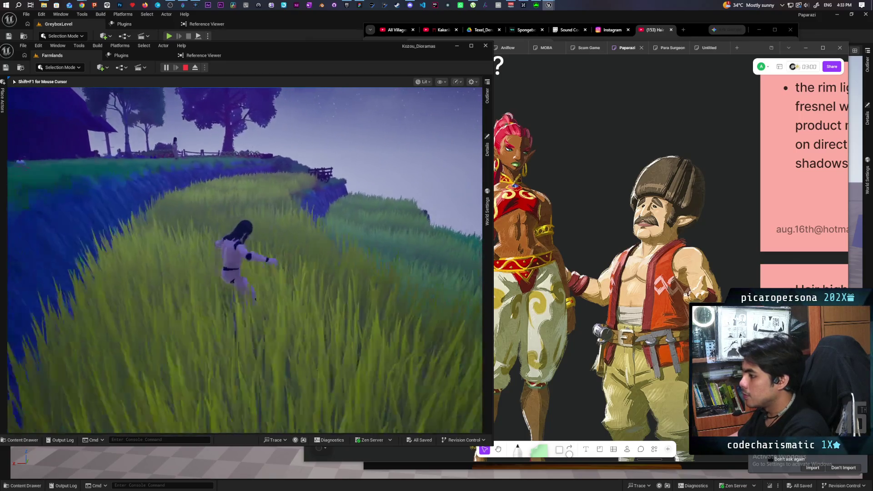
{"action": "key", "text": "w"}
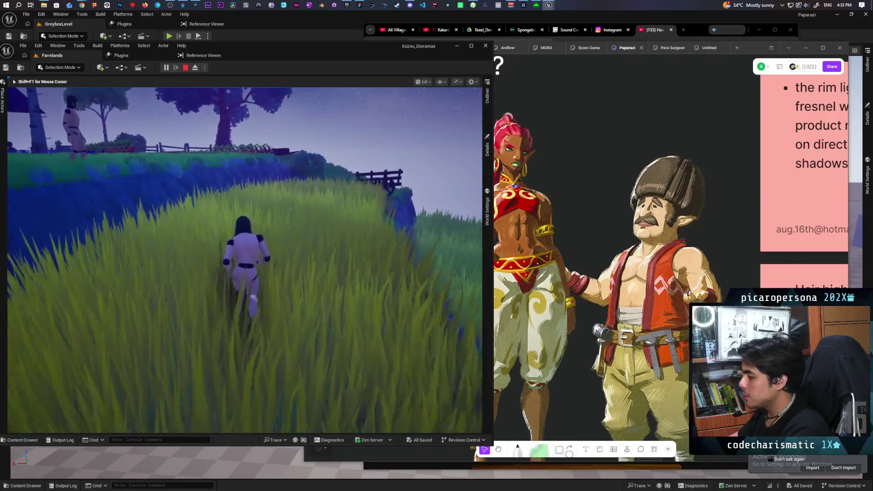
{"action": "key", "text": "w"}
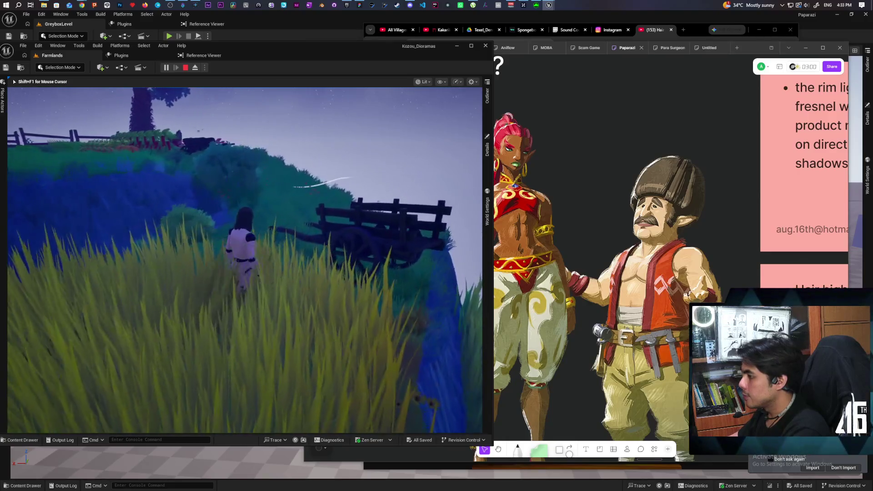
{"action": "key", "text": "w"}
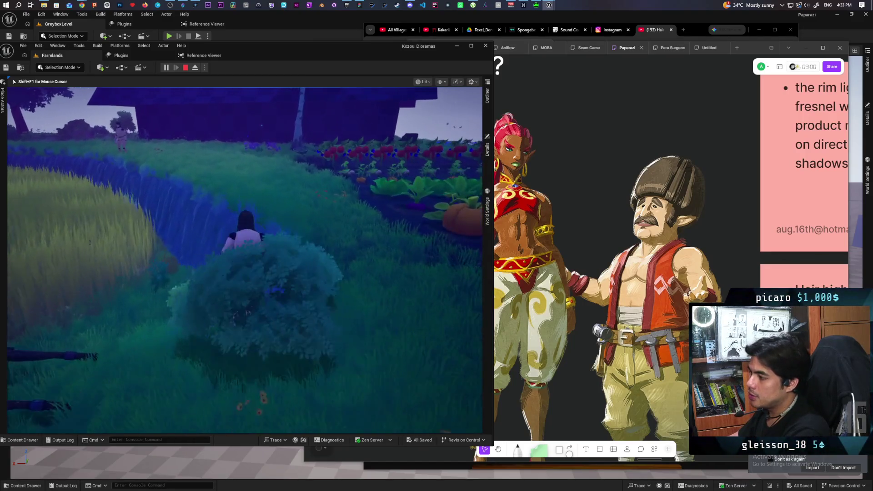
{"action": "key", "text": "w"}
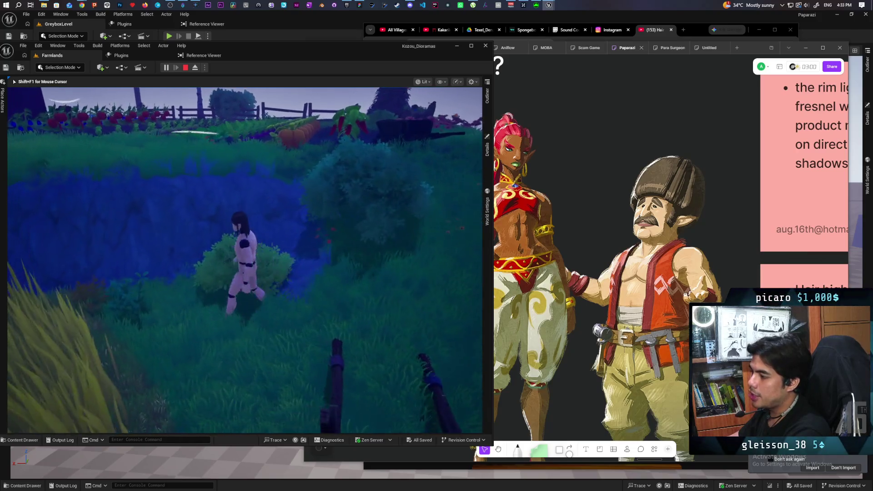
{"action": "key", "text": "w"}
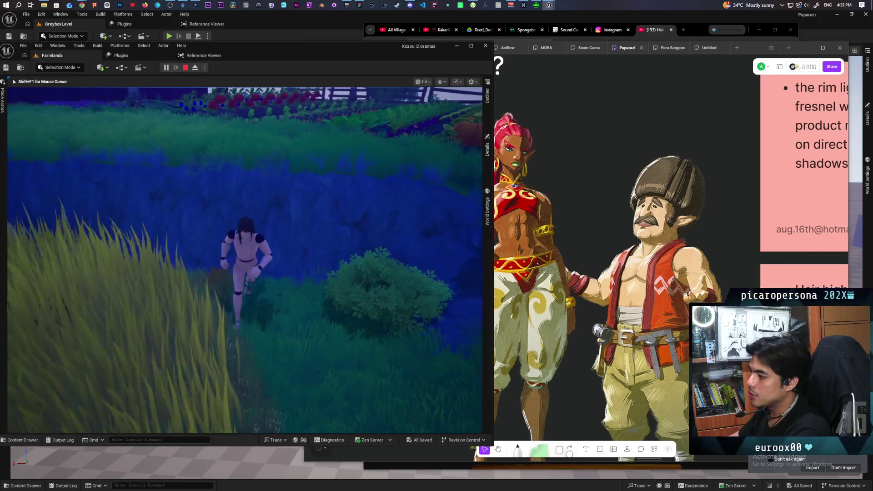
{"action": "key", "text": "w"}
{"action": "key", "text": "w"}
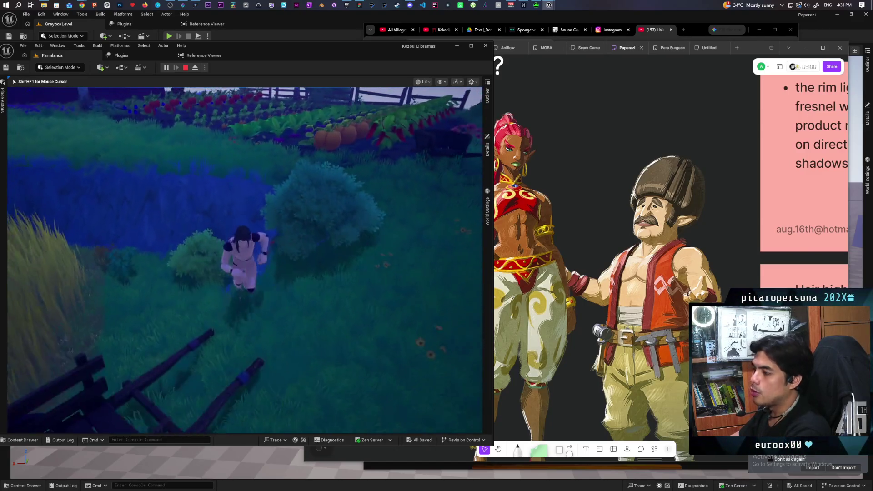
{"action": "key", "text": "w"}
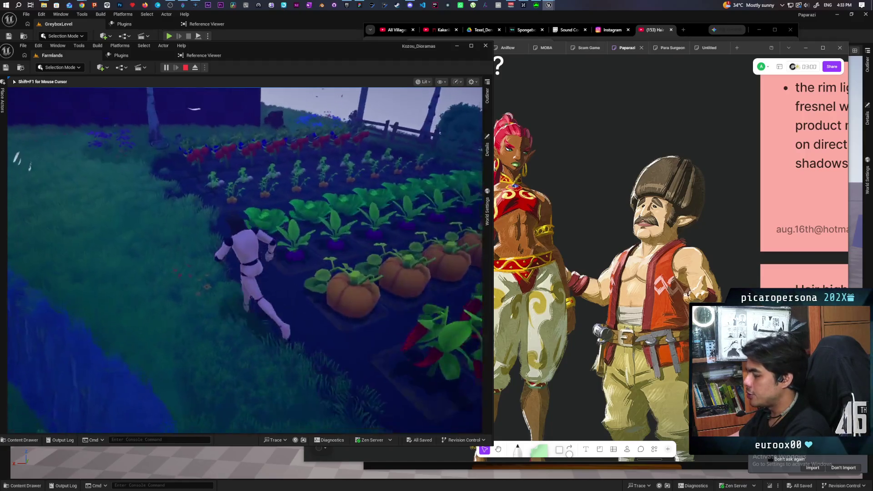
{"action": "key", "text": "w"}
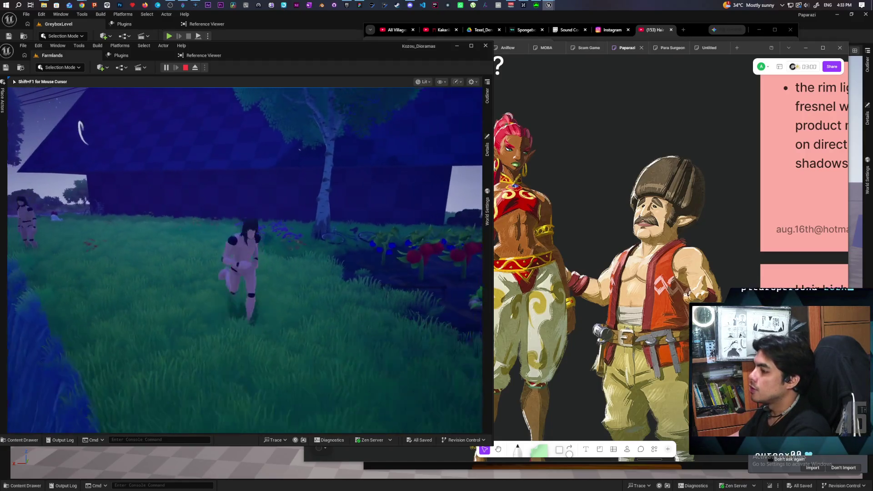
{"action": "key", "text": "w"}
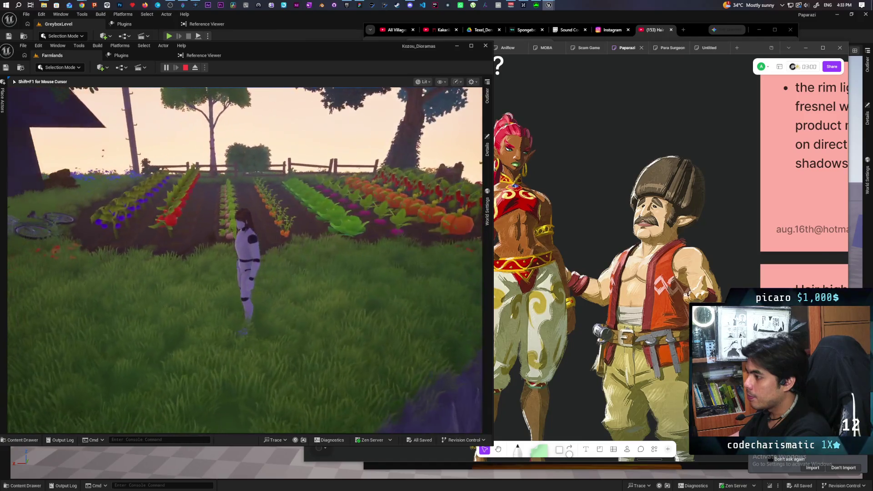
- Run the mannequin around the crop field and barn, swinging attacks, ending by the wheat field
{"action": "key", "text": "w"}
{"action": "key", "text": "d"}
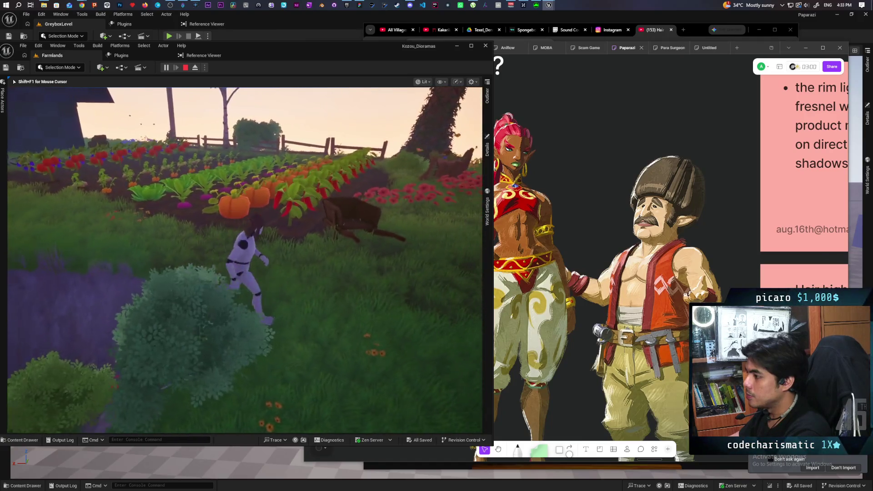
{"action": "key", "text": "w"}
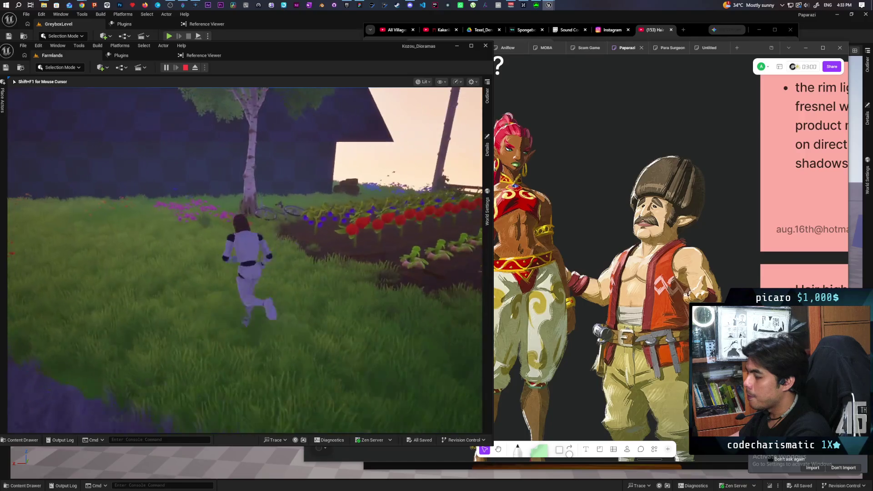
{"action": "key", "text": "s"}
{"action": "key", "text": "w"}
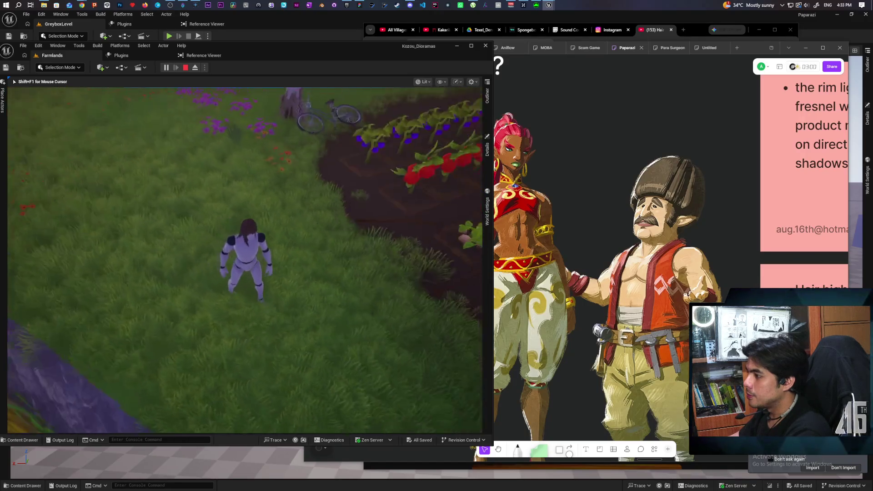
{"action": "key", "text": "a"}
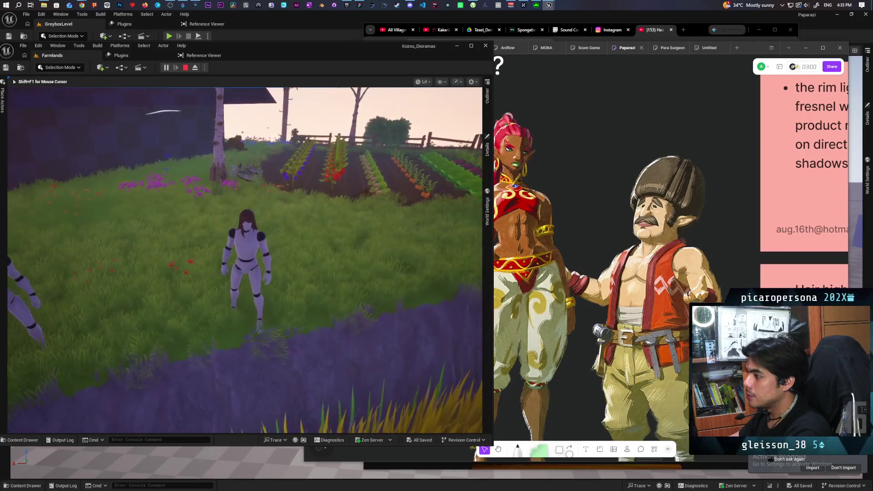
{"action": "key", "text": "s"}
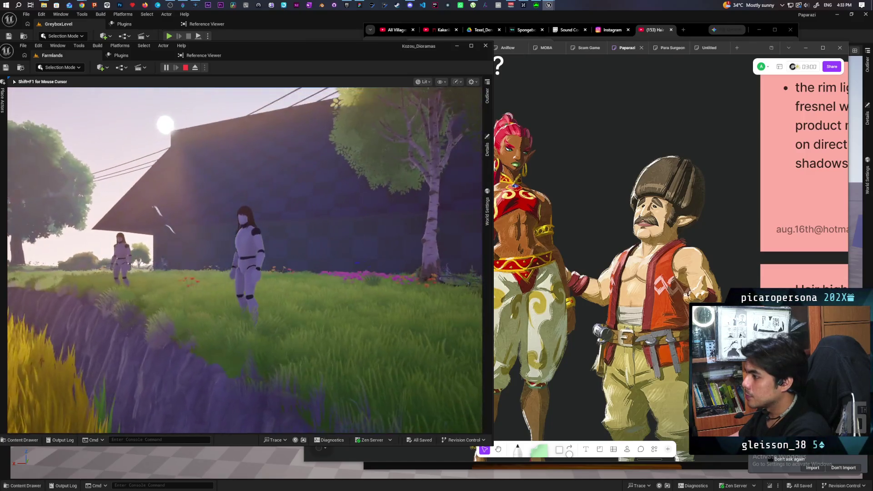
{"action": "key", "text": "d"}
{"action": "key", "text": "s"}
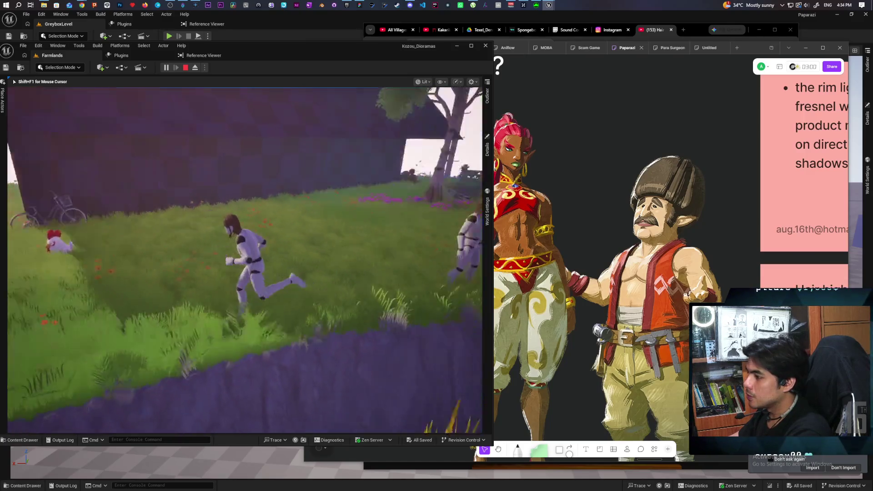
{"action": "key", "text": "s"}
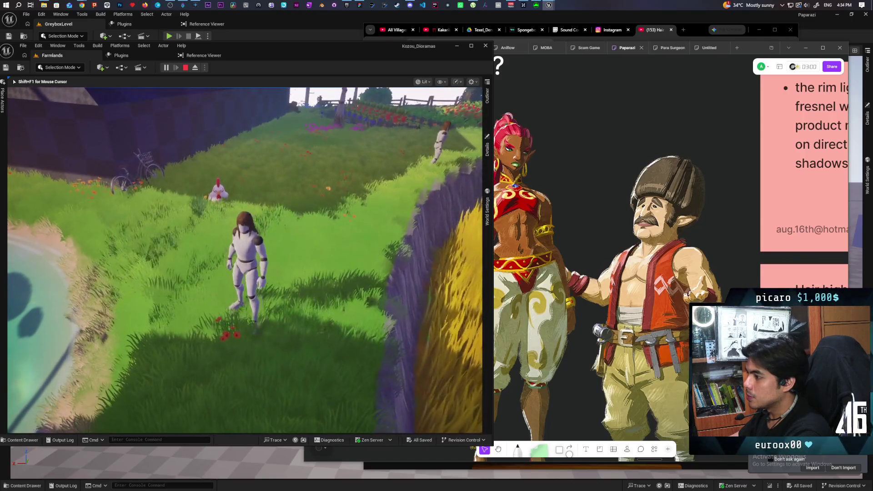
{"action": "key", "text": "a"}
{"action": "key", "text": "s"}
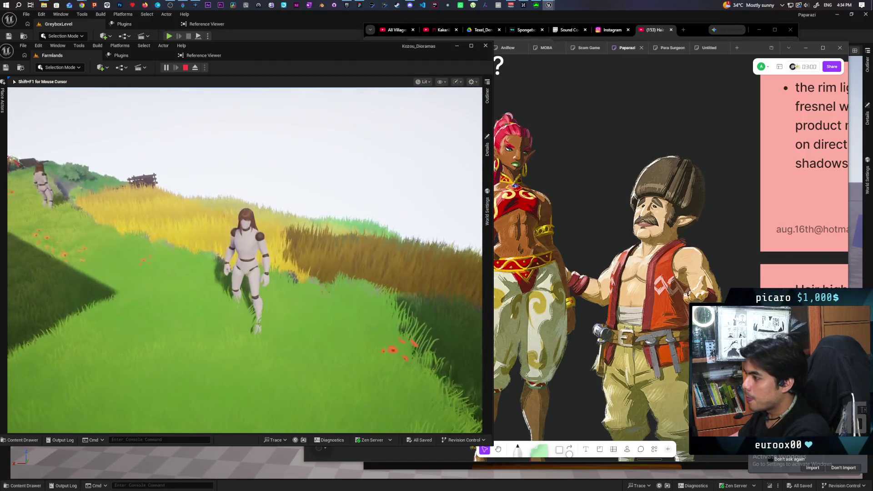
{"action": "key", "text": "a"}
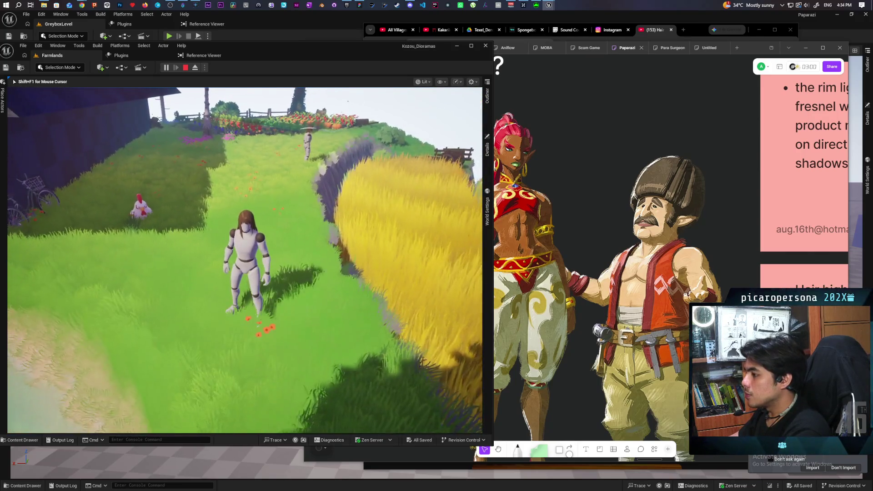
{"action": "key", "text": "s"}
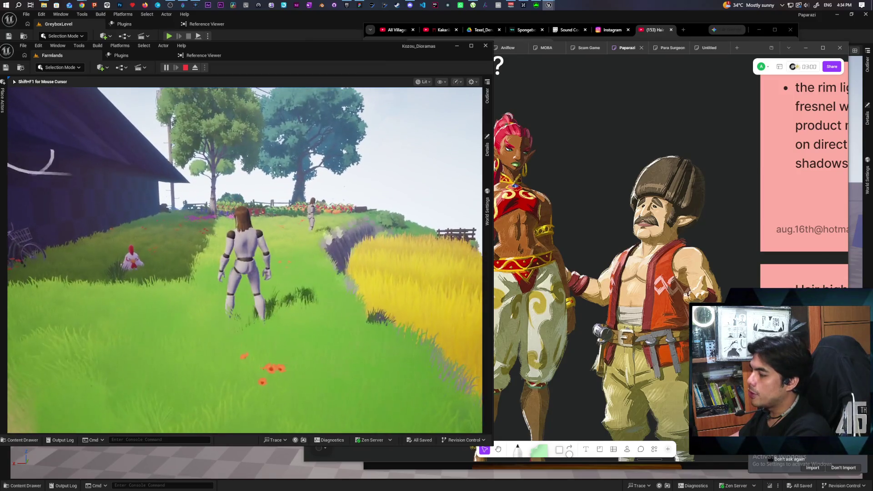
{"action": "key", "text": "w"}
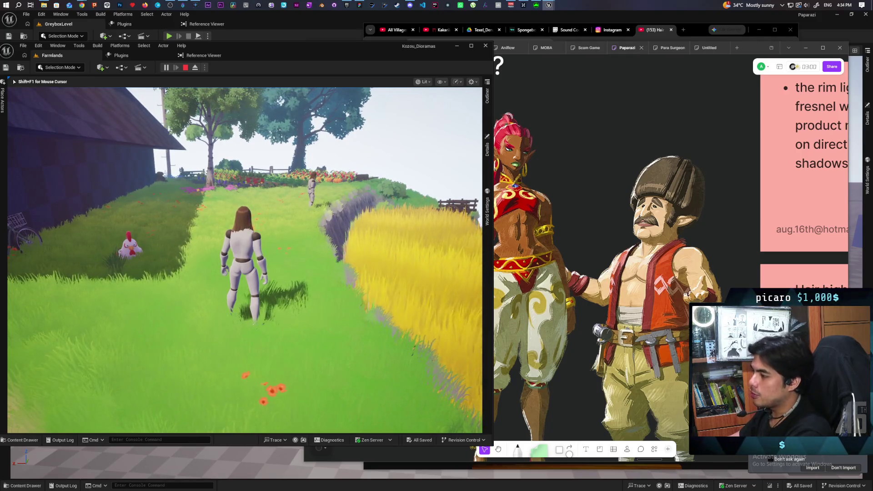
{"action": "key", "text": "a"}
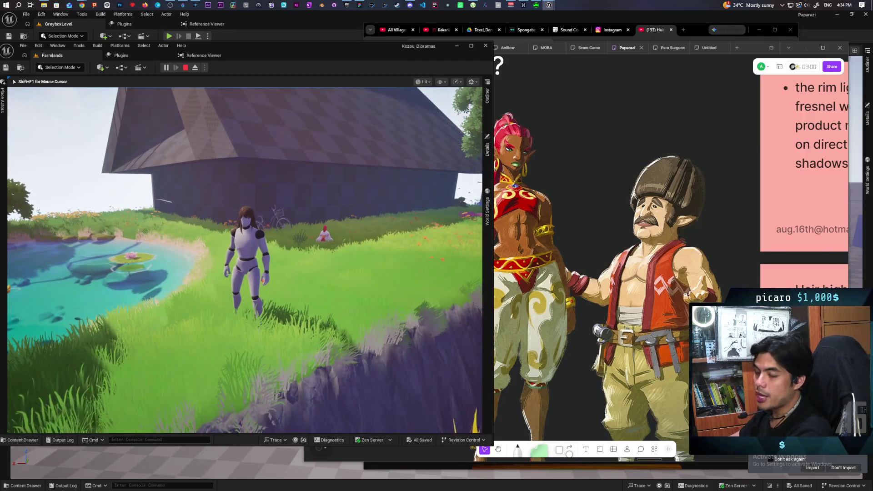
{"action": "key", "text": "s"}
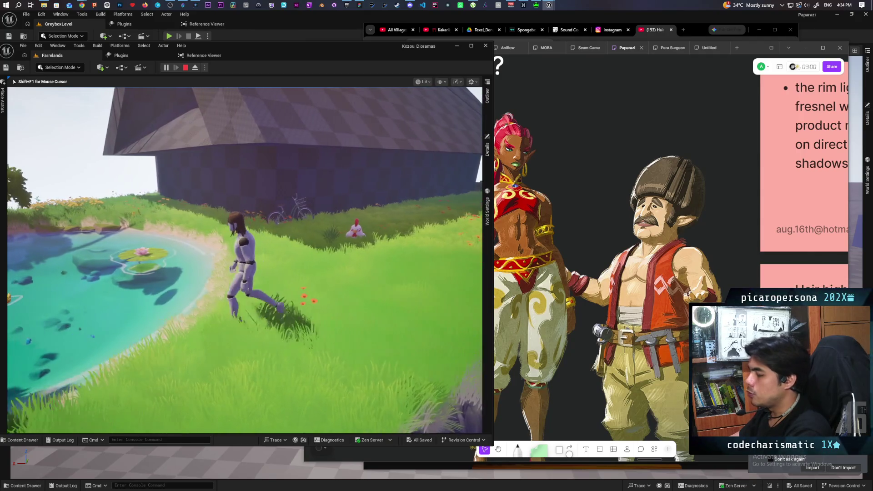
{"action": "key", "text": "d"}
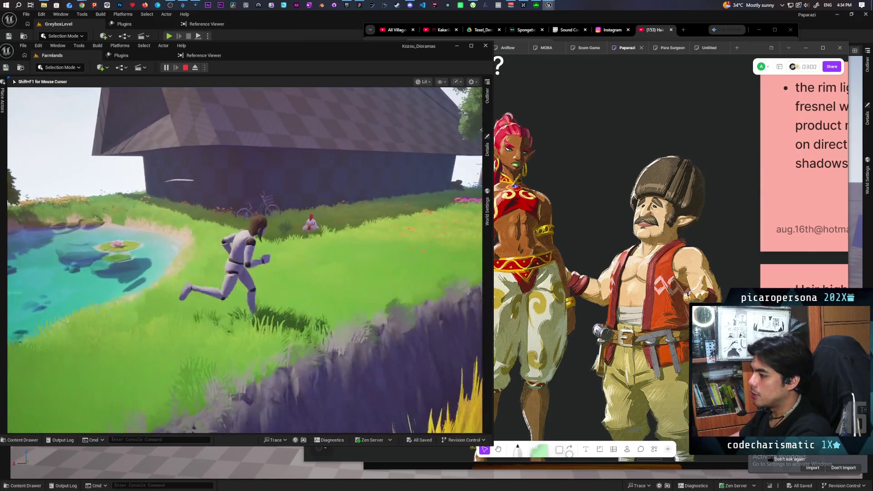
{"action": "key", "text": "w"}
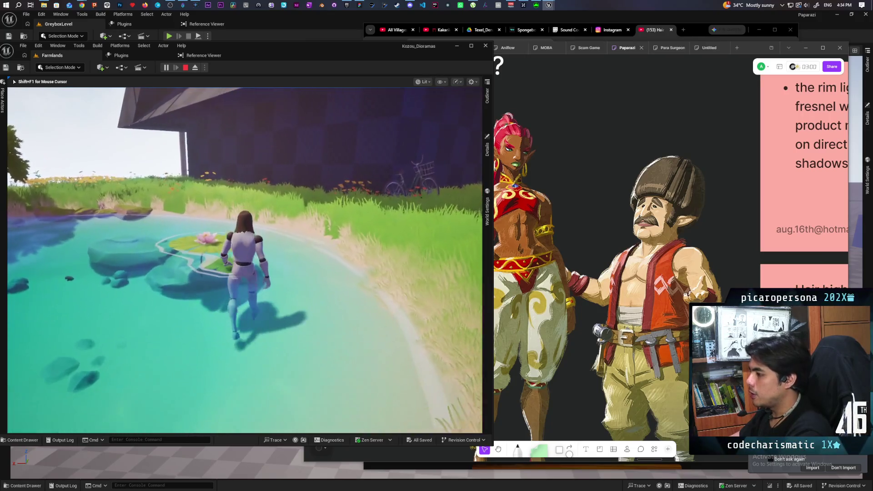
{"action": "key", "text": "a"}
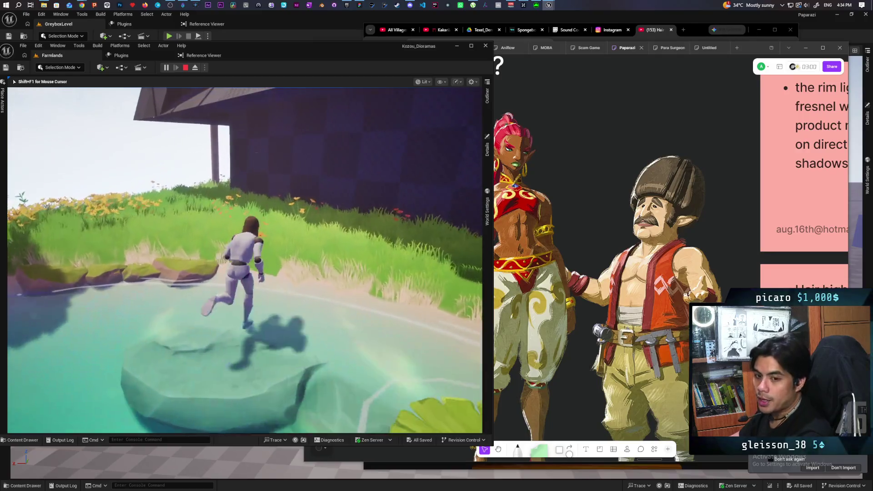
{"action": "key", "text": "d"}
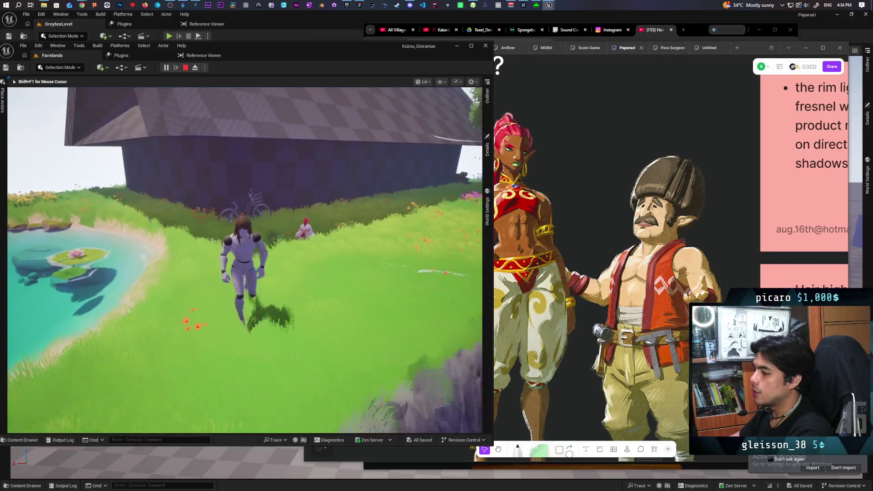
{"action": "key", "text": "w"}
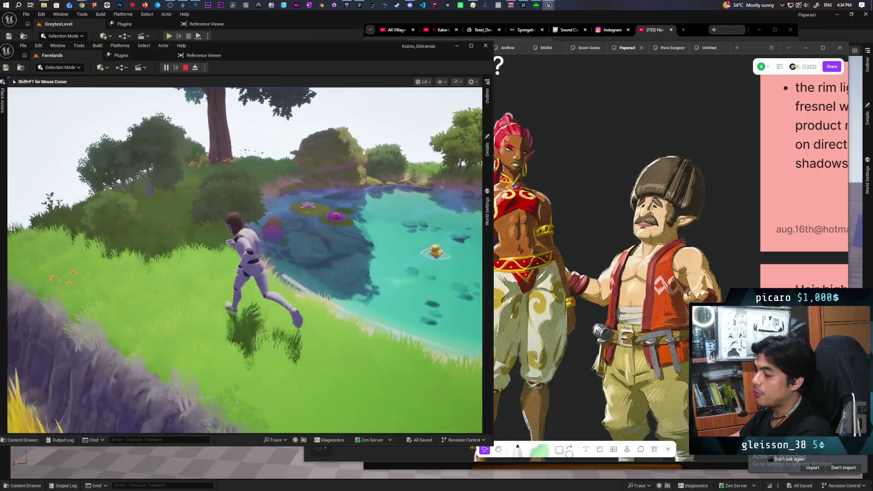
{"action": "key", "text": "a"}
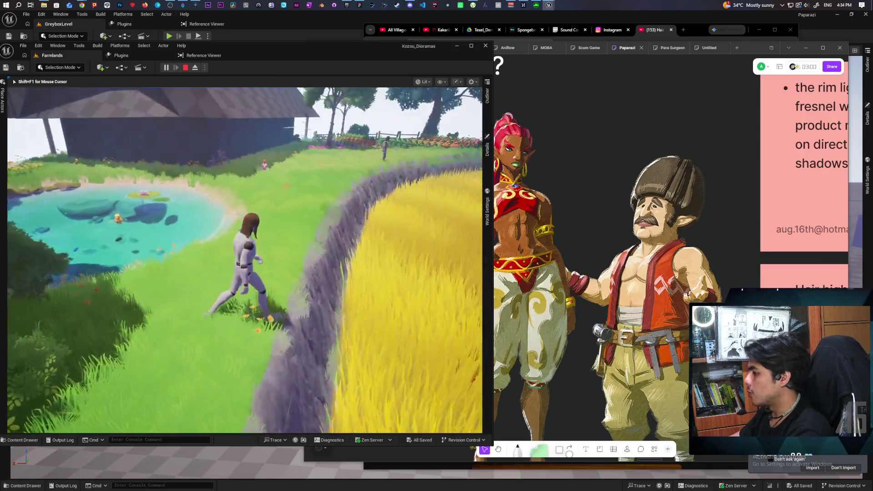
{"action": "key", "text": "w"}
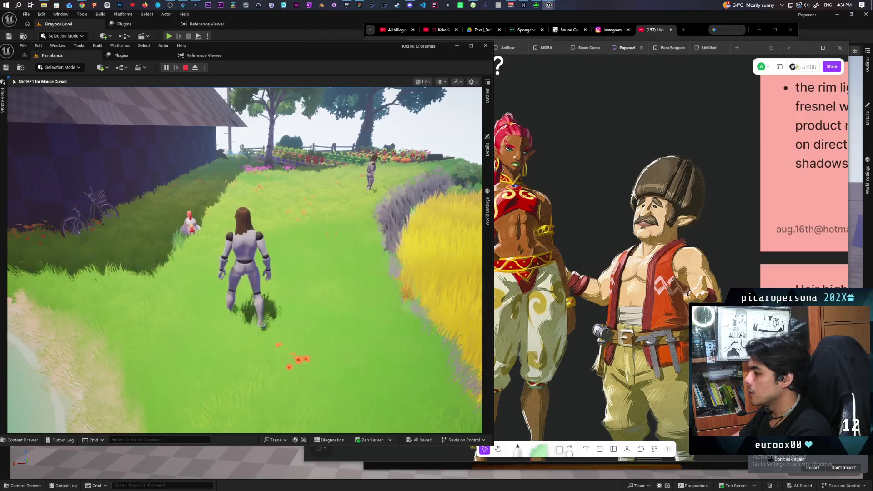
{"action": "key", "text": "s"}
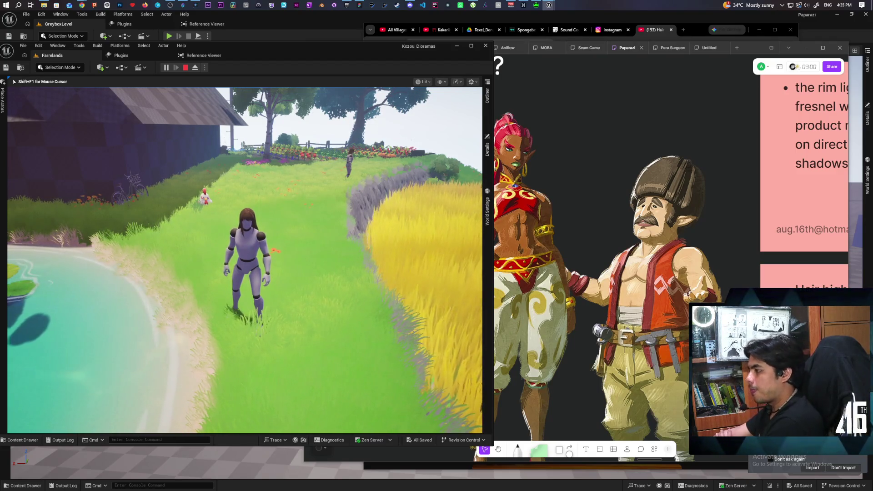
{"action": "key", "text": "w"}
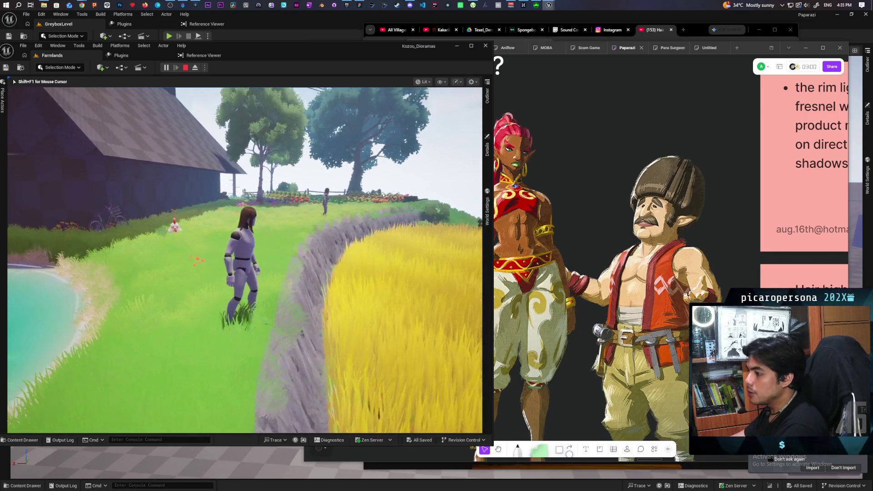
{"action": "key", "text": "s"}
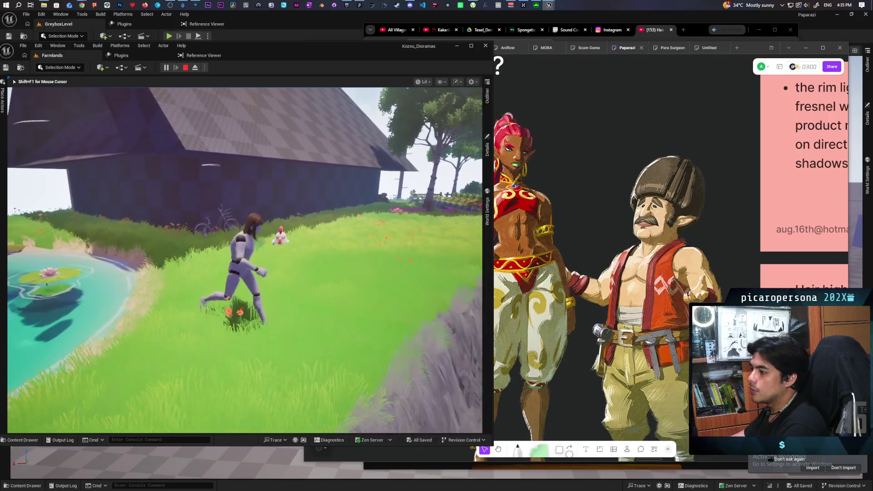
{"action": "key", "text": "s"}
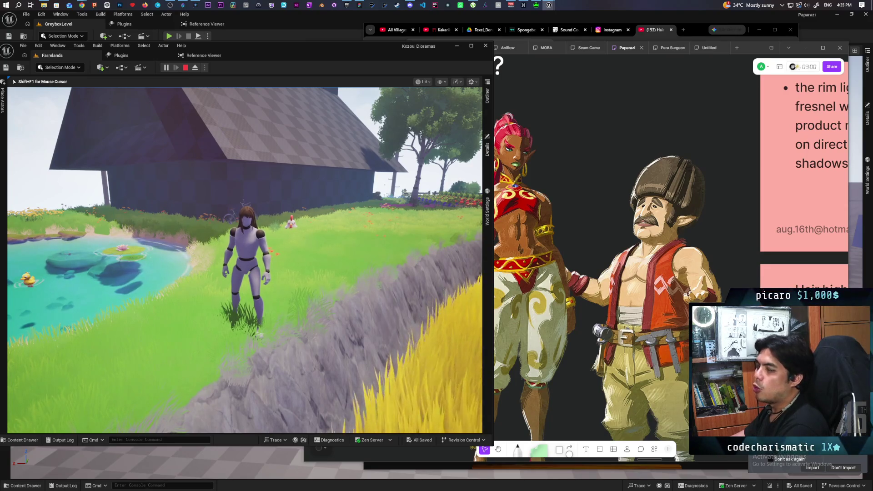
{"action": "key", "text": "a"}
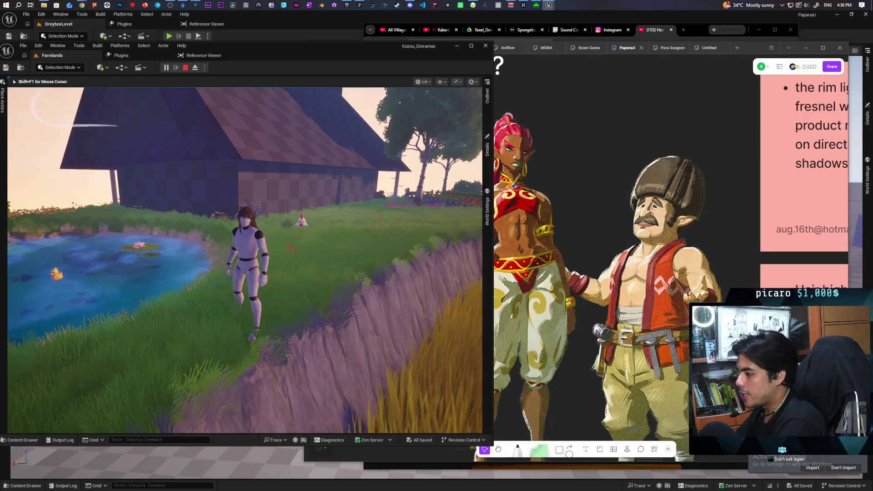
- Wade the mannequin back and forth through the pond at dusk
{"action": "key", "text": "w"}
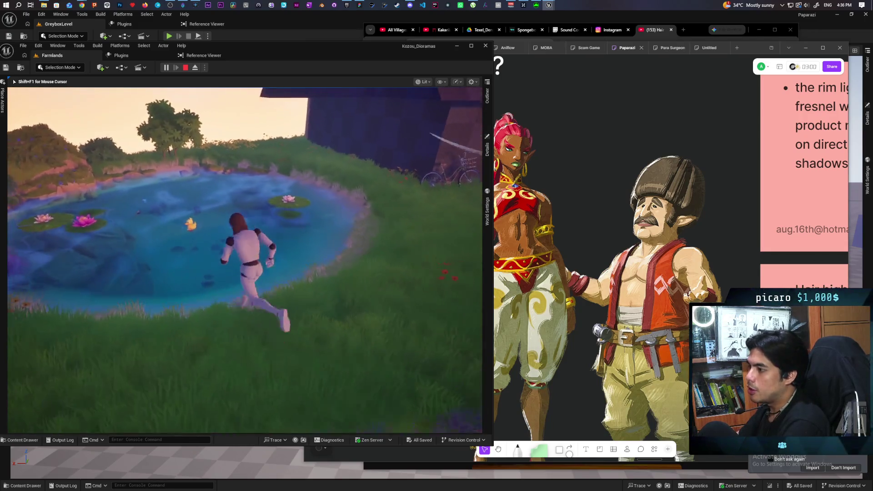
{"action": "key", "text": "w"}
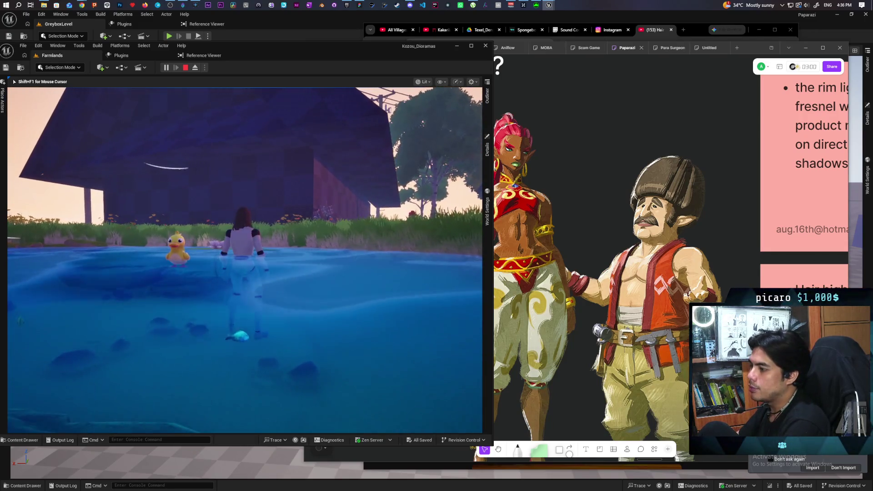
{"action": "key", "text": "d"}
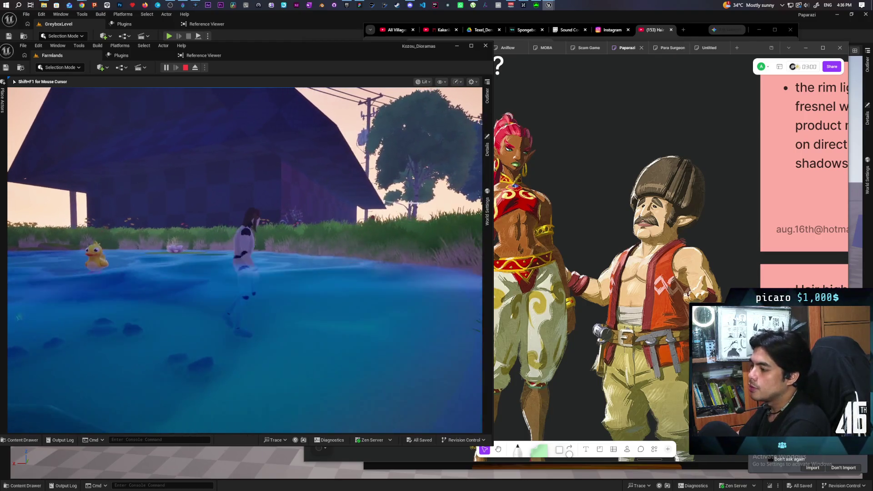
{"action": "key", "text": "w"}
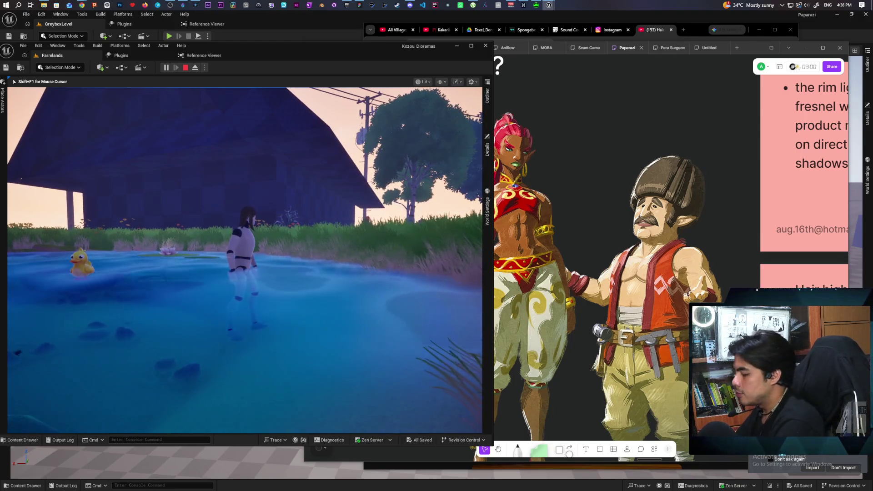
{"action": "key", "text": "w"}
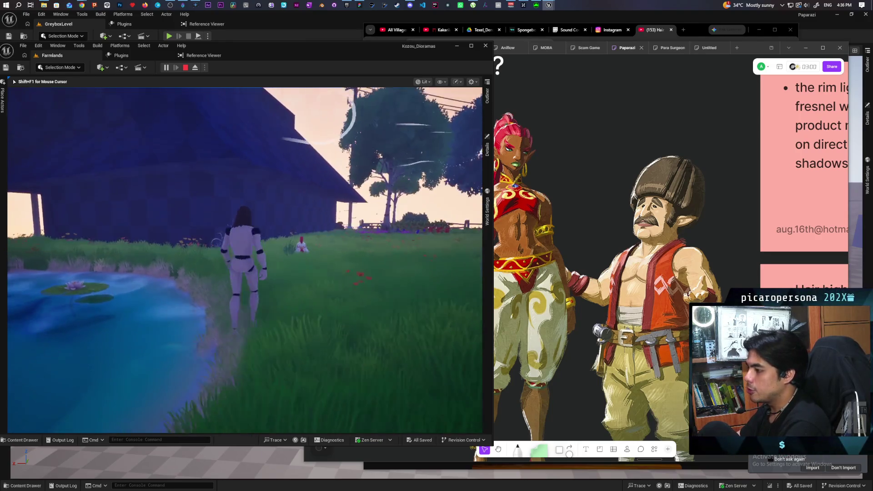
{"action": "key", "text": "s"}
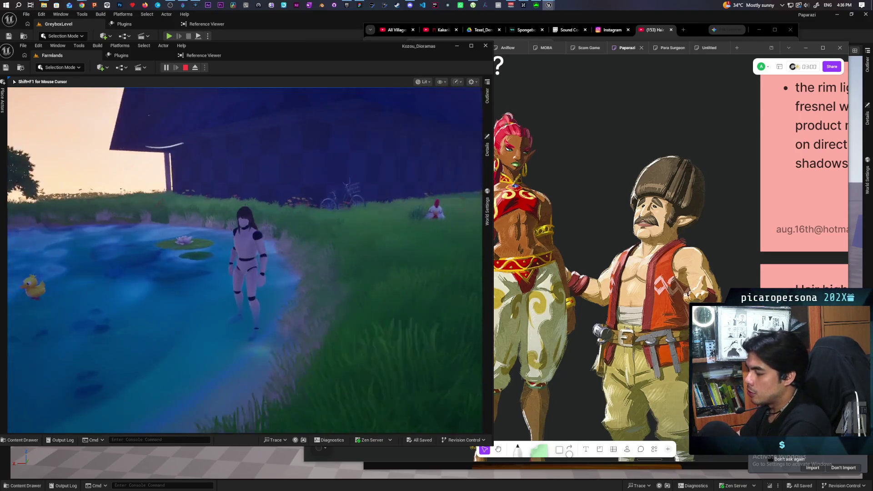
{"action": "key", "text": "a"}
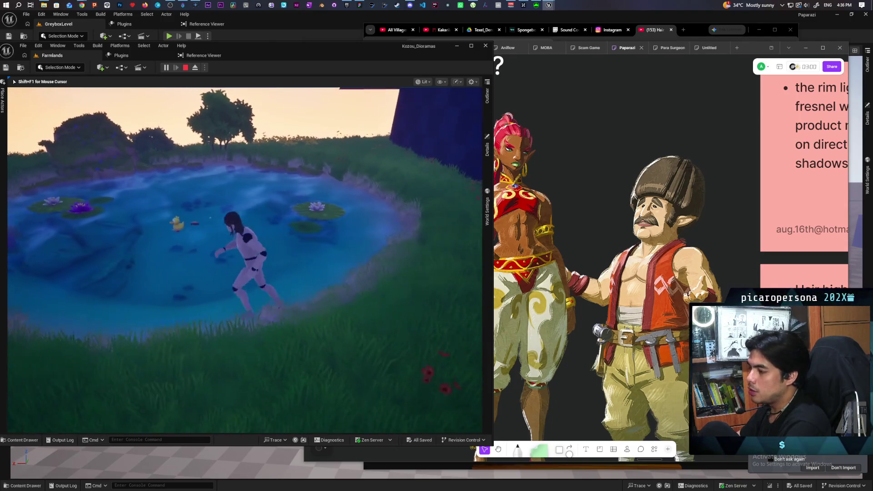
{"action": "key", "text": "w"}
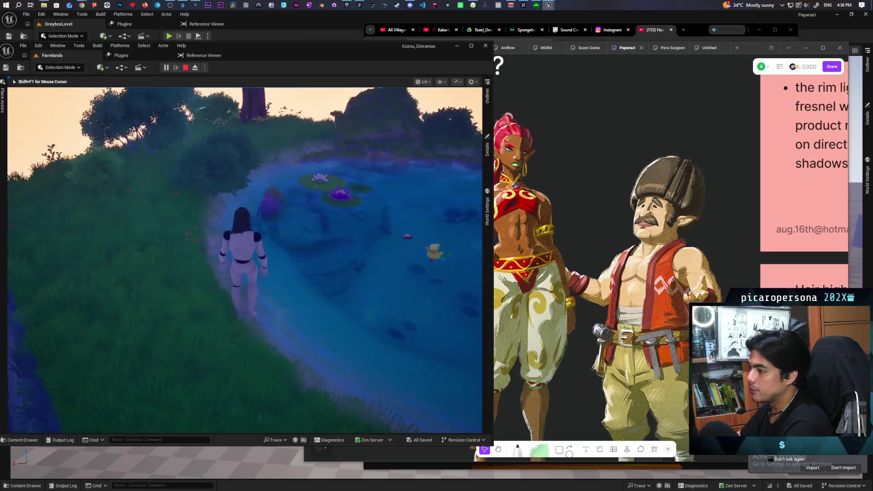
{"action": "key", "text": "w"}
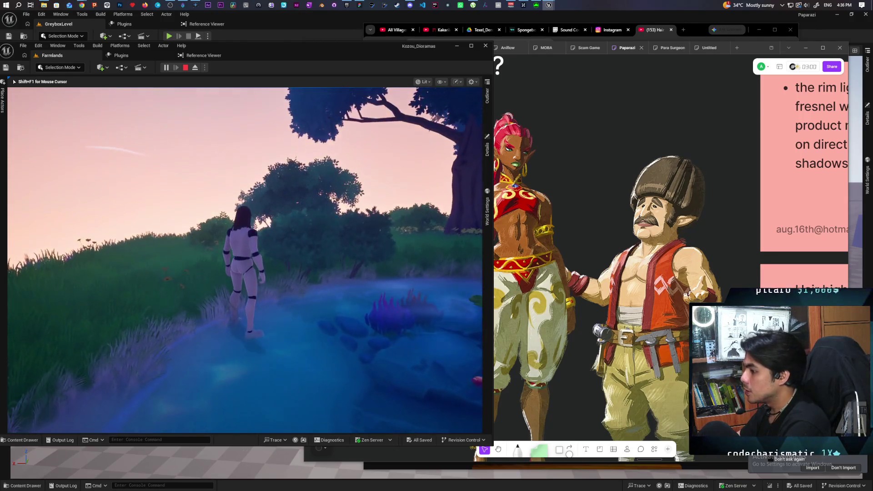
{"action": "key", "text": "w"}
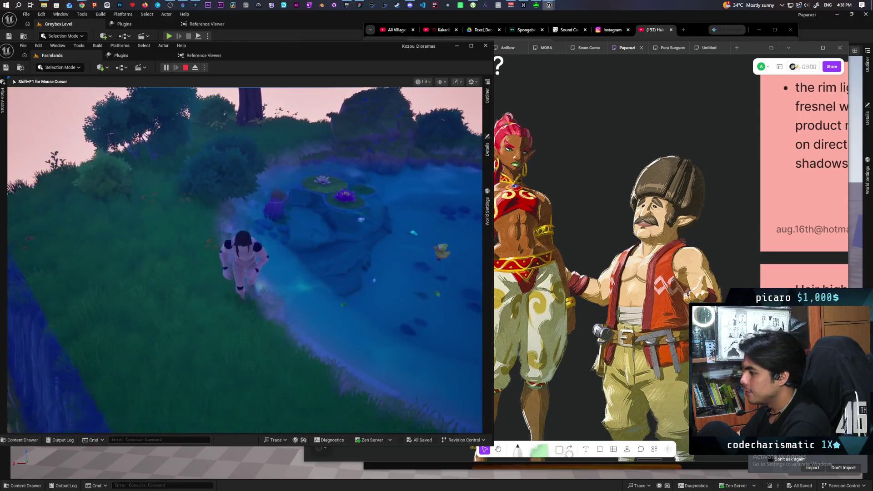
{"action": "key", "text": "w"}
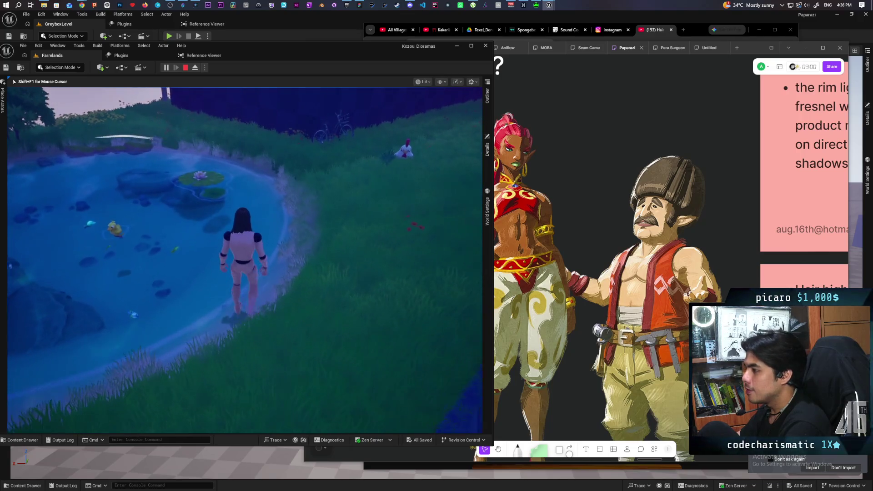
- Run along the pond's edge at night toward the barn, then stop the play session
{"action": "key", "text": "w"}
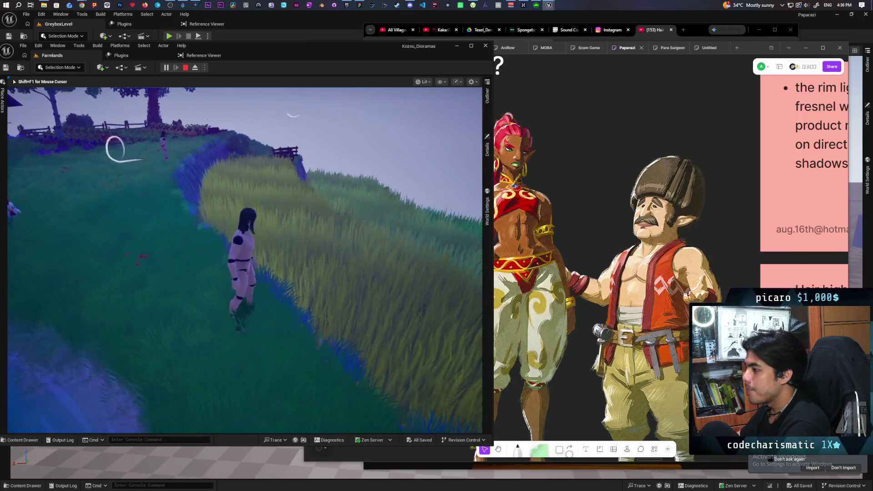
{"action": "key", "text": "w"}
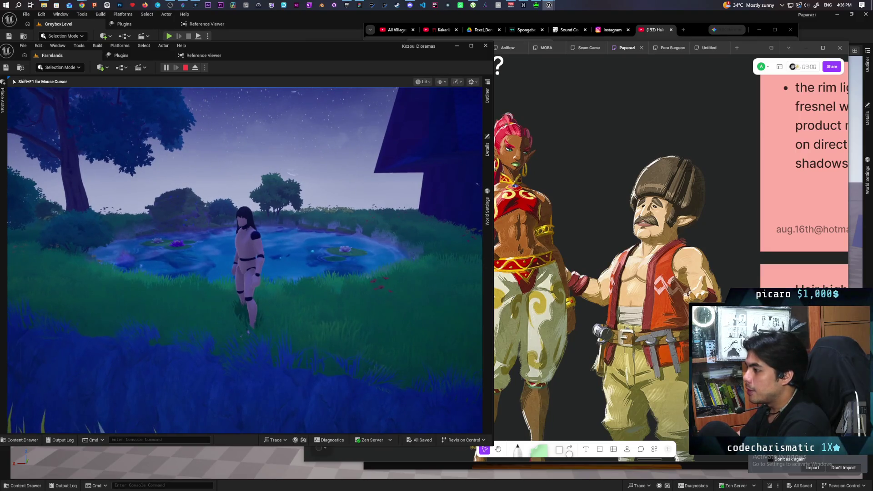
{"action": "key", "text": "w"}
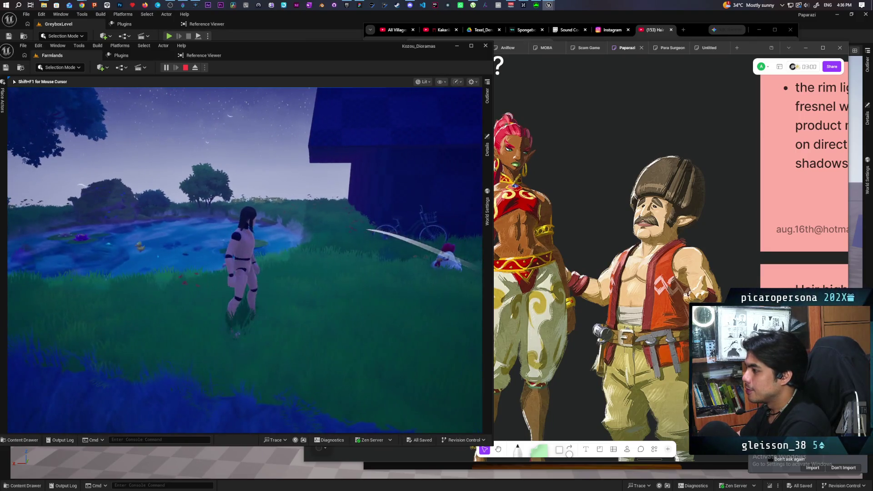
{"action": "key", "text": "w"}
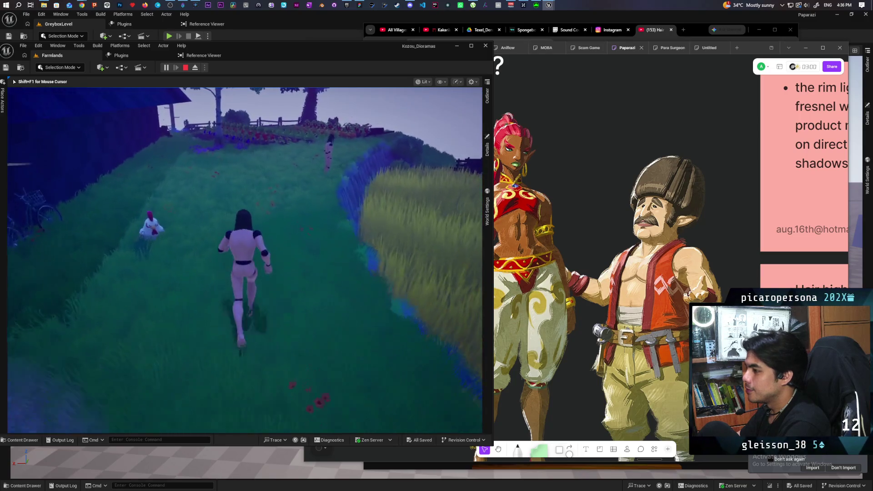
{"action": "key", "text": "w"}
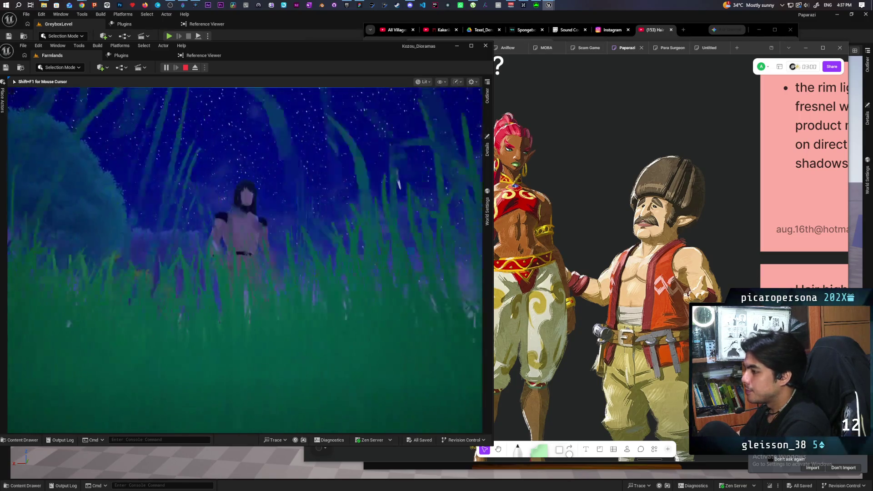
{"action": "key", "text": "w"}
{"action": "key", "text": "w"}
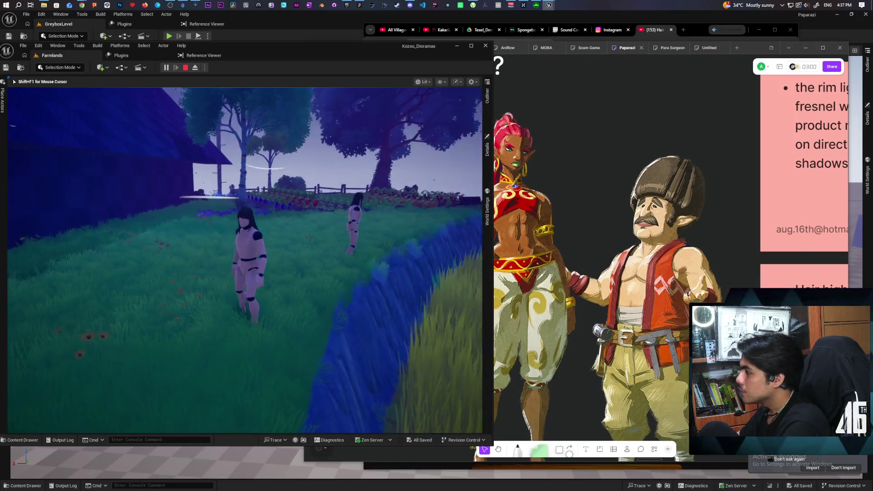
{"action": "key", "text": "Escape"}
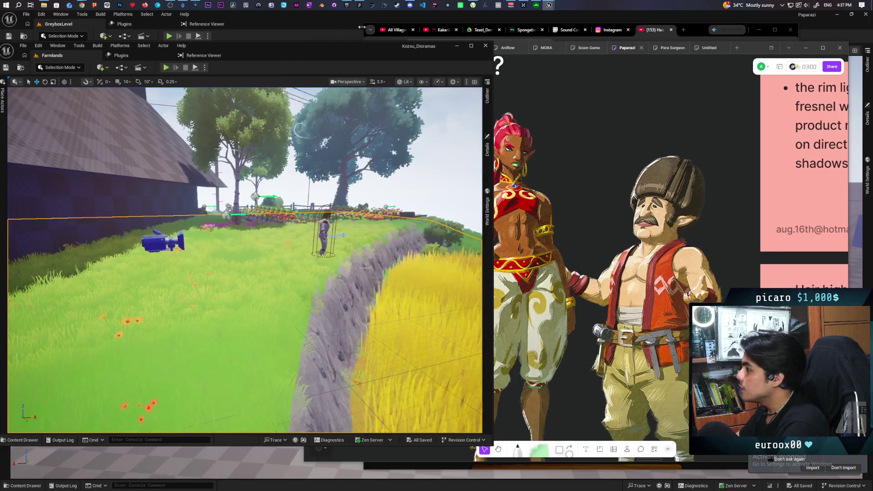
- Bring back the Fab 'low poly hair' search results, browse them, then switch to the Unreal Engine section
{"action": "left_click", "coordinate": [347, 5]}
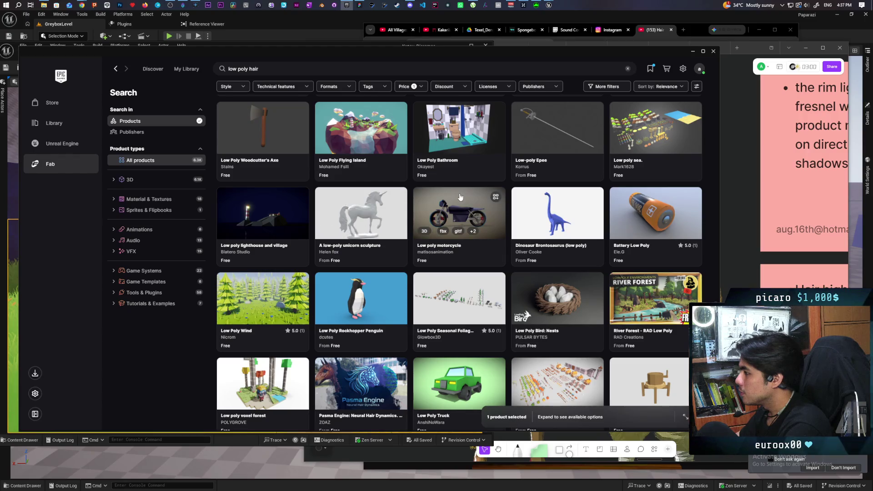
{"action": "scroll", "coordinate": [460, 198], "scroll_direction": "down", "scroll_amount": 8}
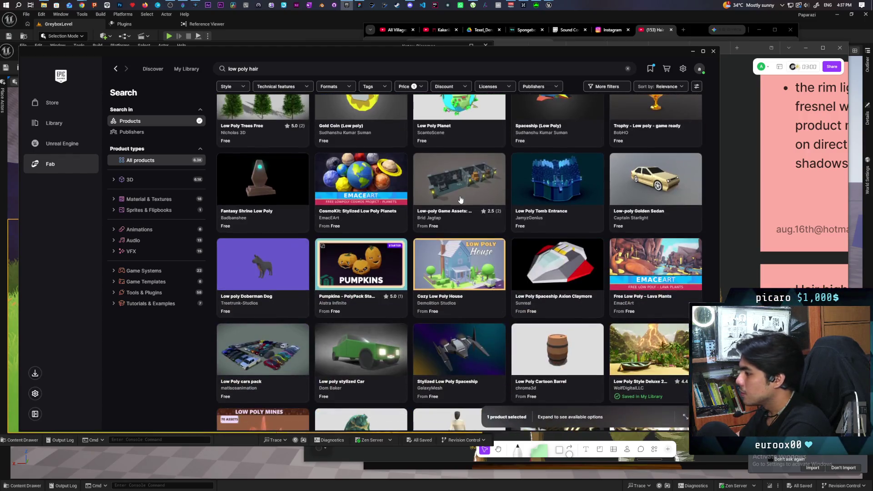
{"action": "scroll", "coordinate": [460, 199], "scroll_direction": "down", "scroll_amount": 4}
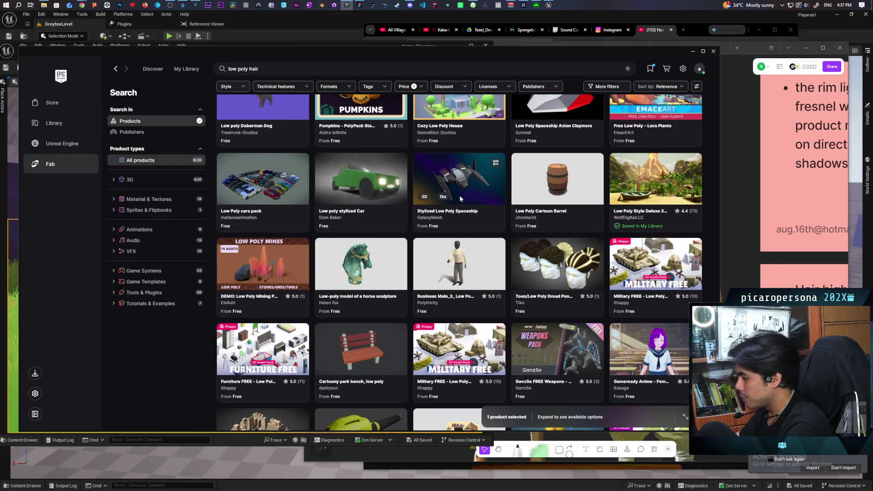
{"action": "scroll", "coordinate": [459, 195], "scroll_direction": "down", "scroll_amount": 2}
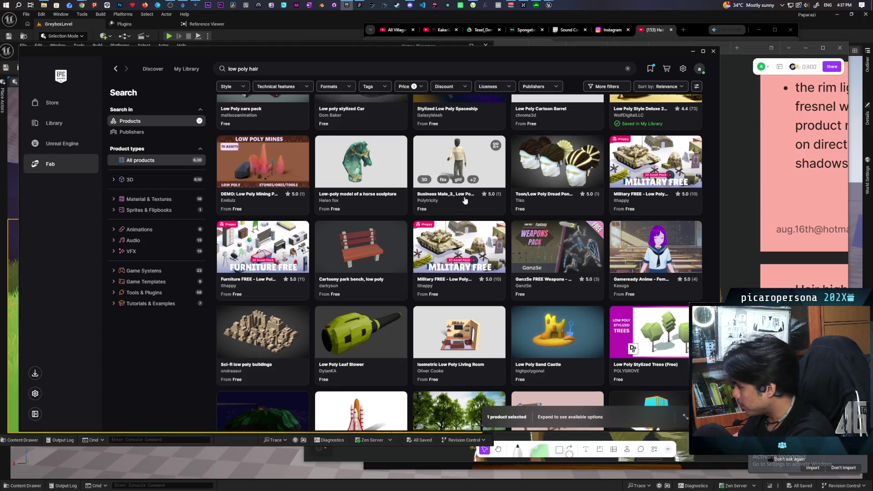
{"action": "scroll", "coordinate": [464, 200], "scroll_direction": "down", "scroll_amount": 1}
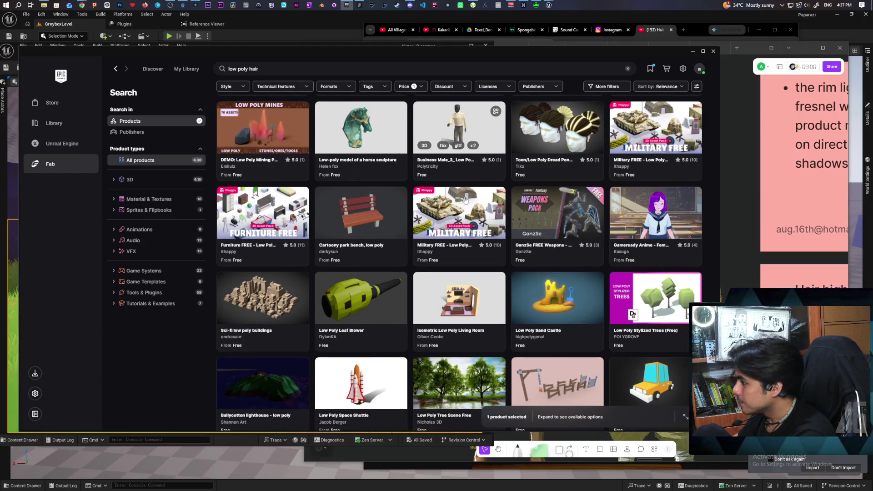
{"action": "scroll", "coordinate": [464, 200], "scroll_direction": "up", "scroll_amount": 3}
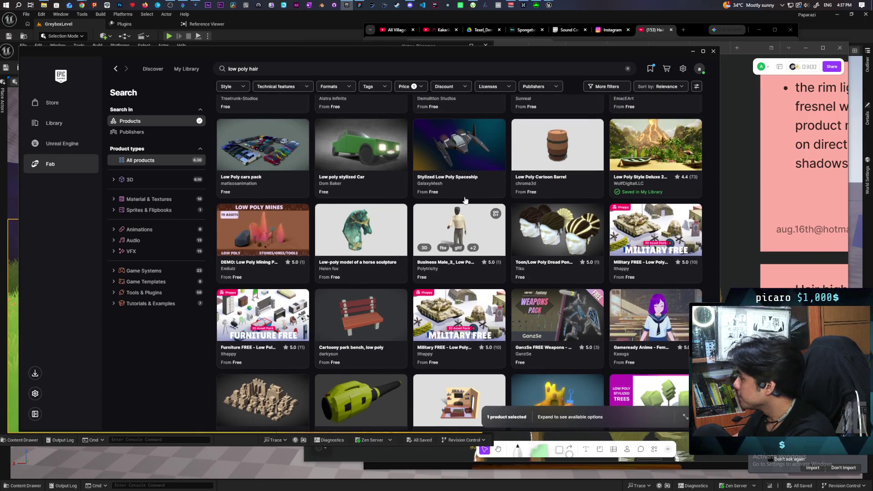
{"action": "scroll", "coordinate": [464, 200], "scroll_direction": "up", "scroll_amount": 2}
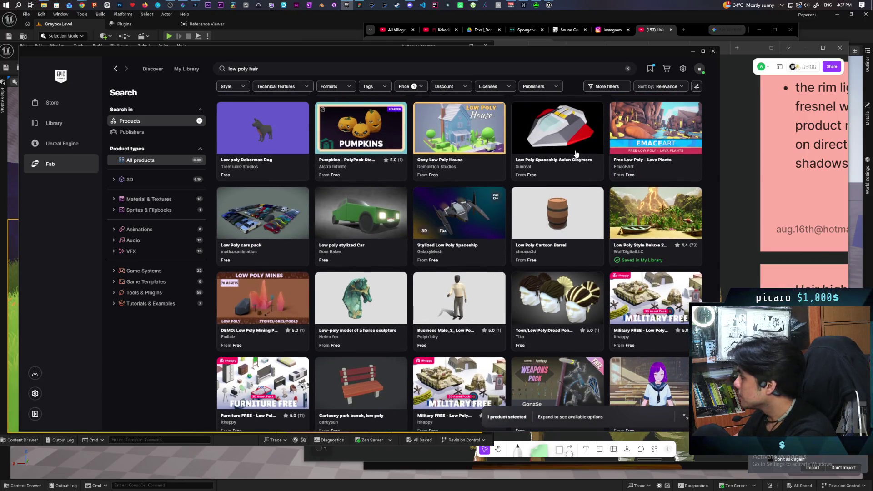
{"action": "left_click", "coordinate": [61, 144]}
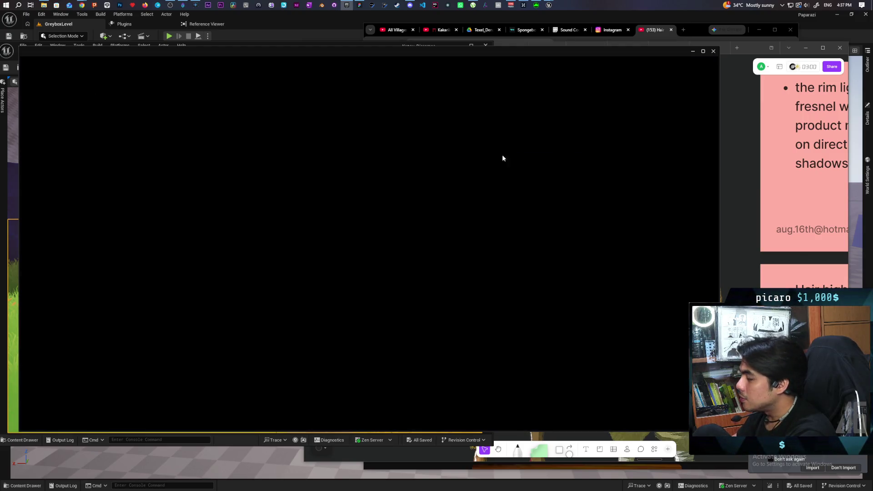
- Scroll the Unreal Engine project library and launch the Onibi project
{"action": "scroll", "coordinate": [413, 187], "scroll_direction": "down", "scroll_amount": 5}
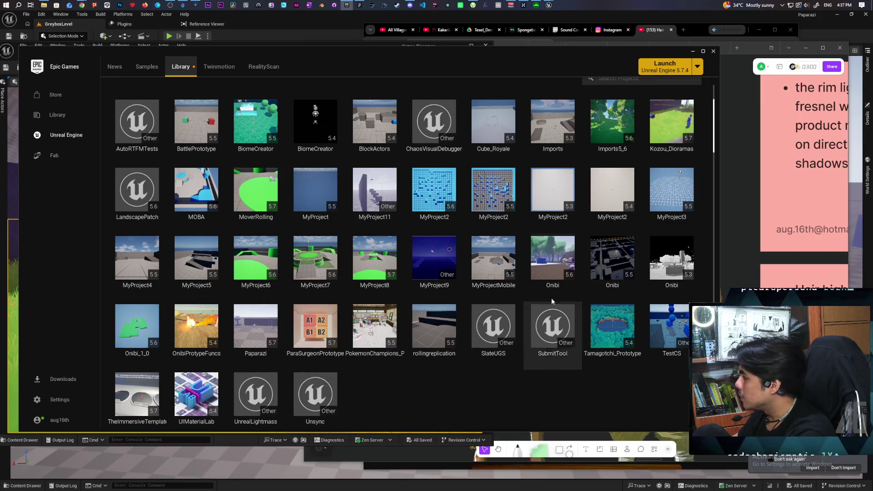
{"action": "double_click", "coordinate": [552, 273]}
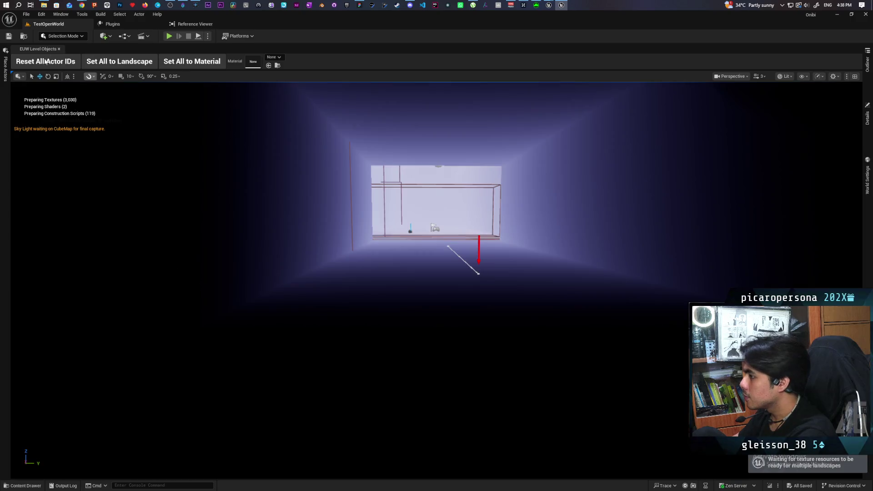
- Load TestLevel from the Levels folder in the Content Drawer
{"action": "left_click", "coordinate": [45, 61]}
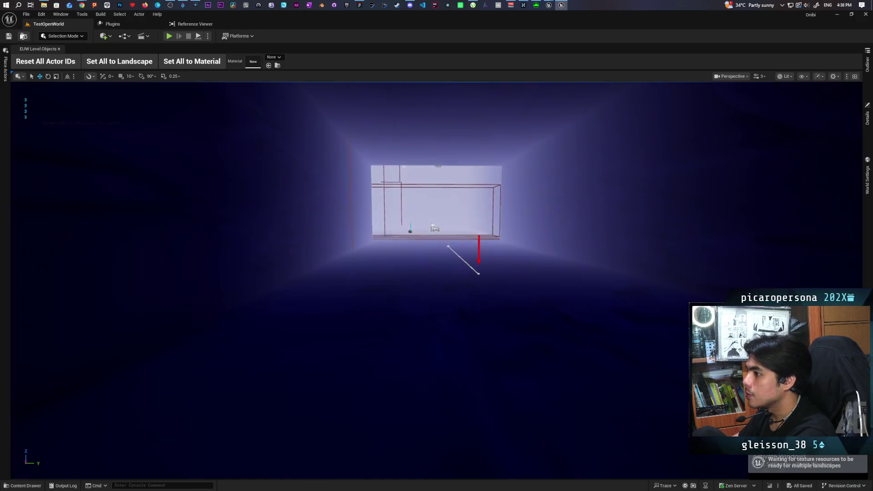
{"action": "key", "text": "ctrl+space"}
{"action": "left_click", "coordinate": [277, 330]}
{"action": "left_click", "coordinate": [277, 323]}
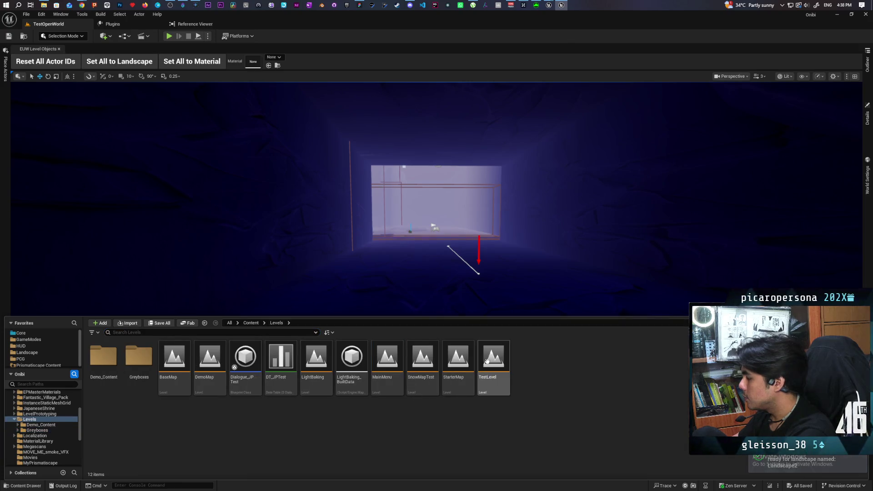
{"action": "double_click", "coordinate": [498, 393]}
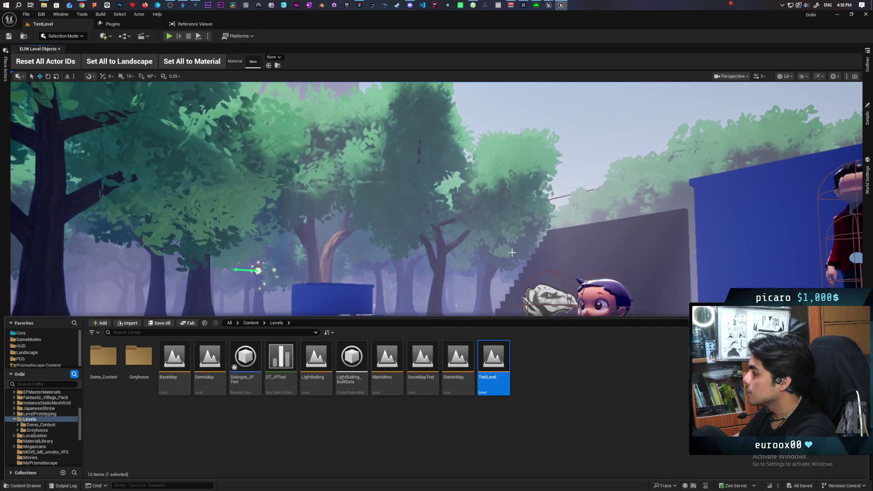
- Close the drawer, fly the camera to the characters and select the small character
{"action": "left_click", "coordinate": [507, 199]}
{"action": "mouse_move", "coordinate": [437, 273]}
{"action": "left_mouse_down"}
{"action": "mouse_move", "coordinate": [409, 281]}
{"action": "mouse_move", "coordinate": [382, 273]}
{"action": "mouse_move", "coordinate": [351, 290]}
{"action": "left_mouse_up"}
{"action": "left_click", "coordinate": [352, 290]}
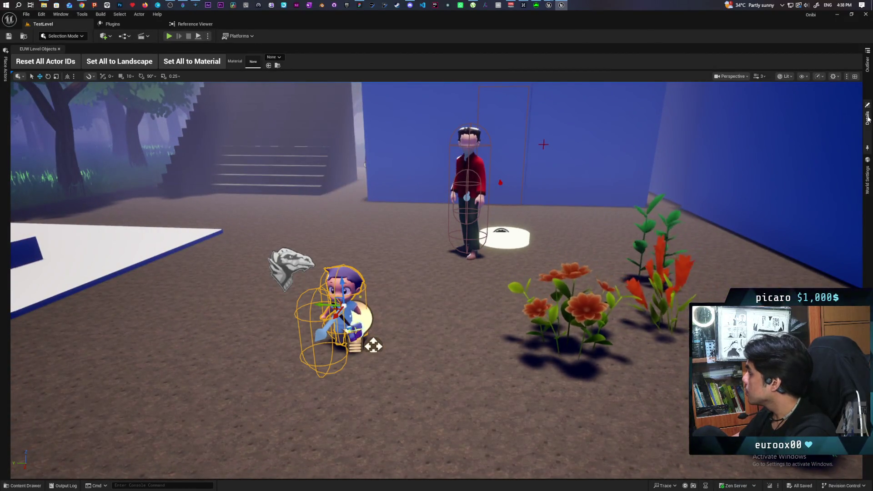
- Inspect BP_Boy's Mesh and Outfit components, filtering properties with 'over' for Overlay Material
{"action": "left_click", "coordinate": [863, 132]}
{"action": "left_click", "coordinate": [642, 79]}
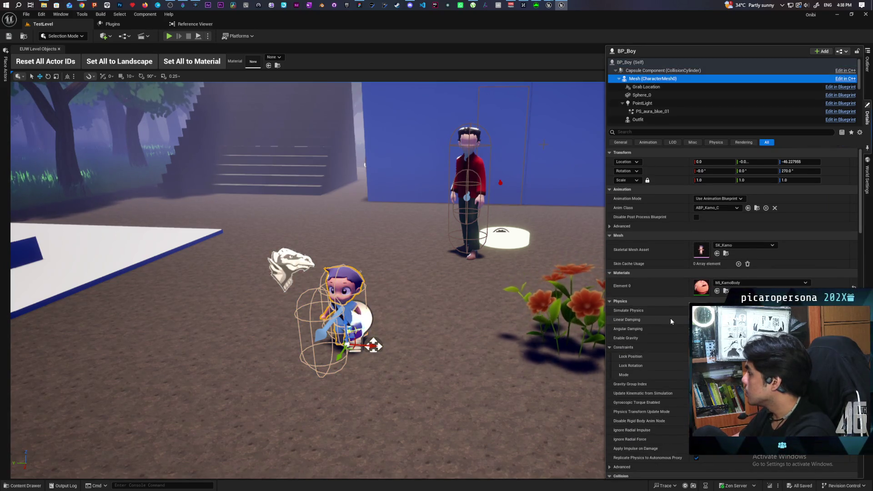
{"action": "left_click", "coordinate": [647, 119]}
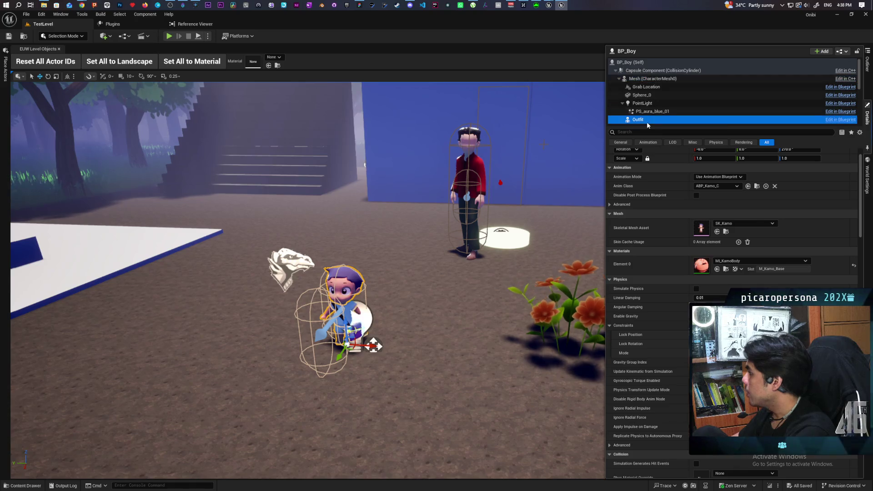
{"action": "left_click", "coordinate": [634, 131]}
{"action": "type", "text": "over"}
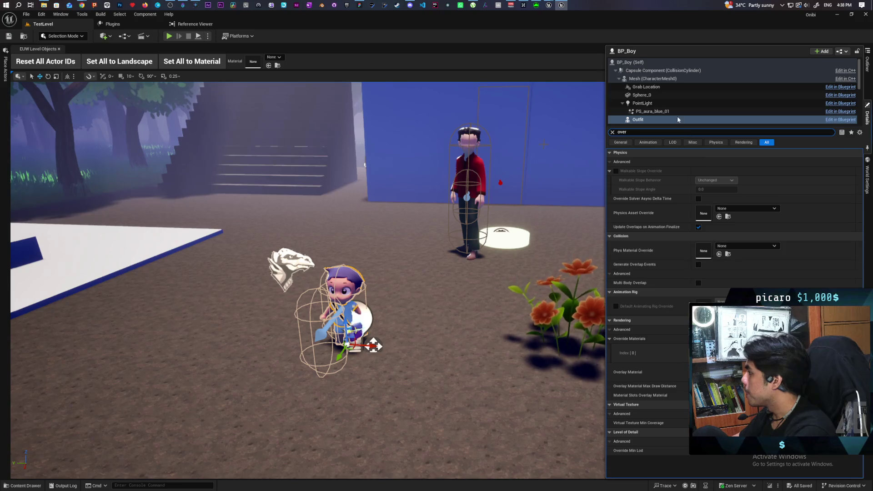
- Return to the Mesh component and select MM_HumanOverlay in the Kamo character assets
{"action": "left_click", "coordinate": [643, 79]}
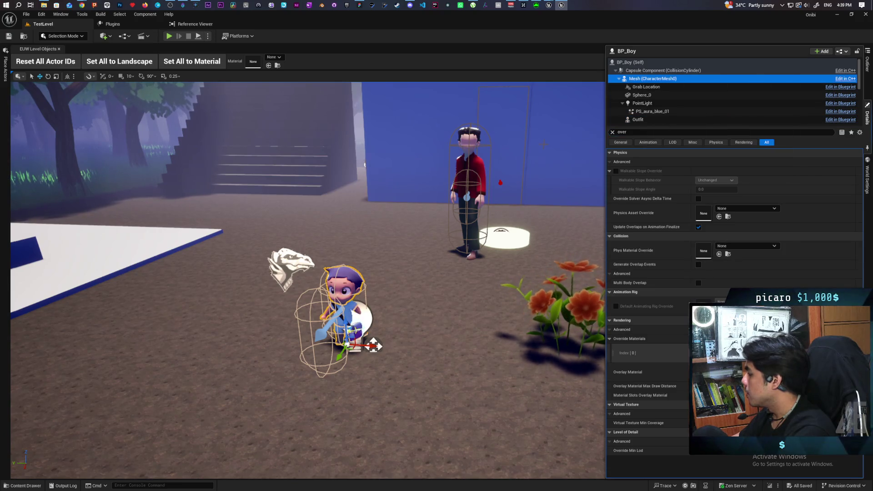
{"action": "key", "text": "ctrl+space"}
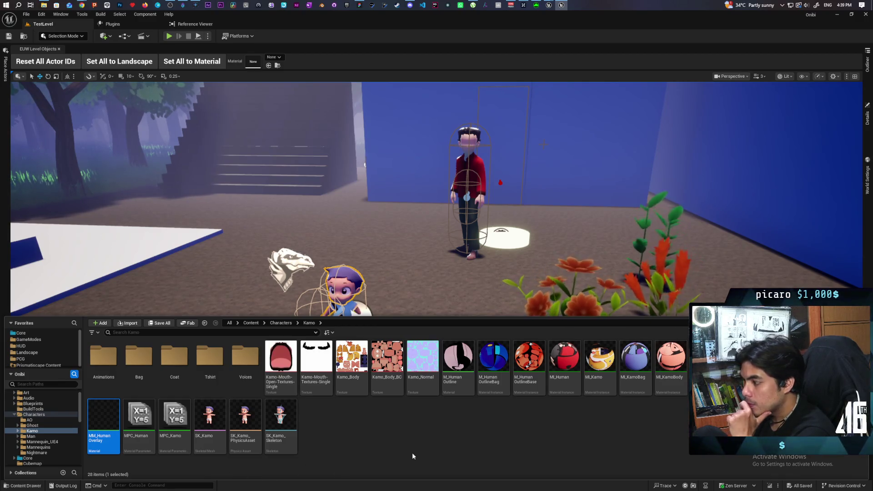
{"action": "left_click", "coordinate": [103, 415]}
- Open MM_HumanOverlay in the material editor and select the Disable Occlusion node
{"action": "double_click", "coordinate": [103, 414]}
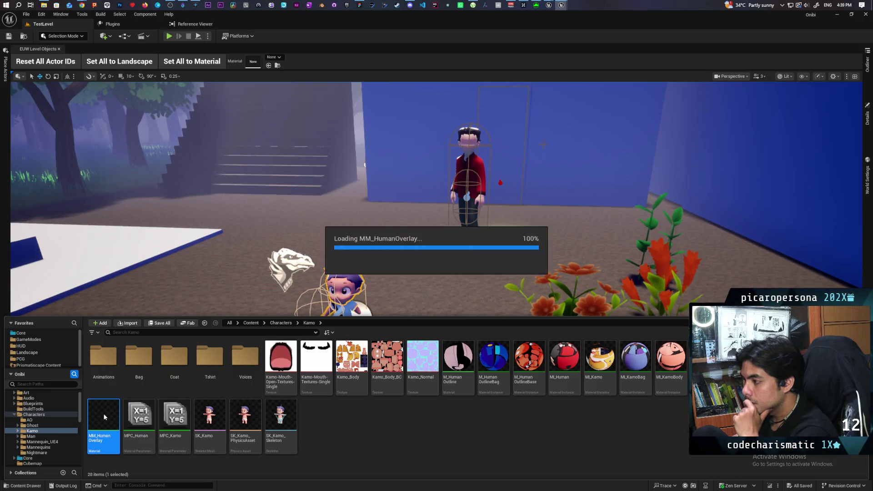
{"action": "scroll", "coordinate": [296, 343], "scroll_direction": "up", "scroll_amount": 5}
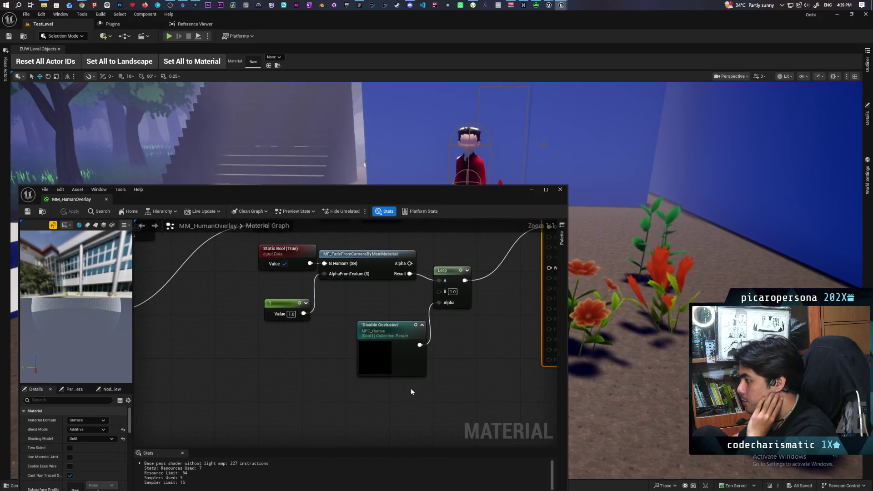
{"action": "left_click_drag", "start_coordinate": [451, 331], "coordinate": [351, 416]}
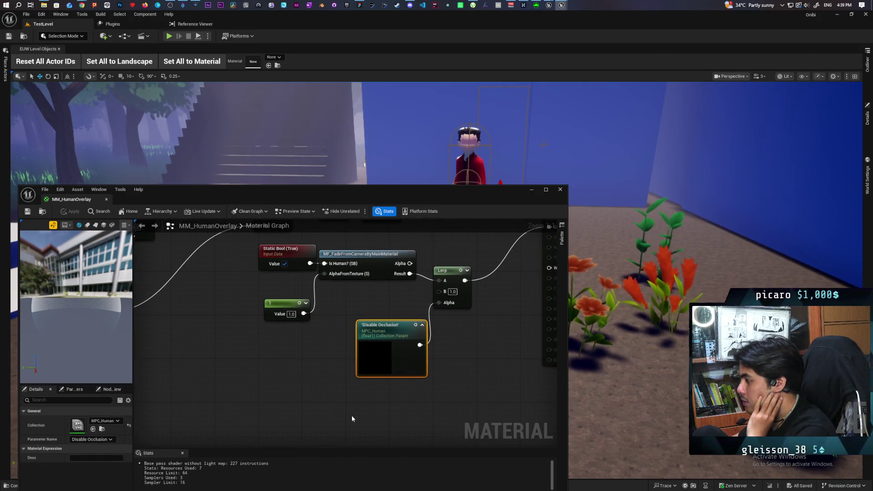
{"action": "scroll", "coordinate": [352, 400], "scroll_direction": "down", "scroll_amount": 3}
{"action": "scroll", "coordinate": [354, 391], "scroll_direction": "up", "scroll_amount": 2}
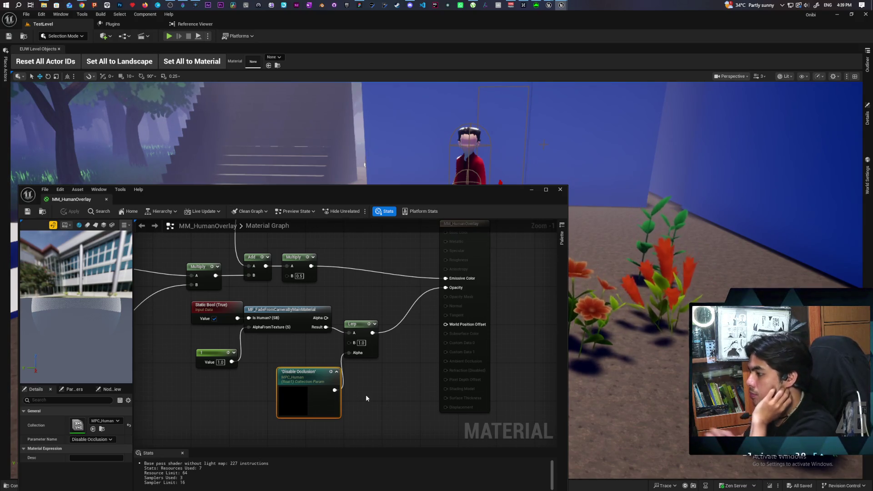
- Pan and zoom across the node network to bring the Scene Color nodes into view
{"action": "scroll", "coordinate": [388, 380], "scroll_direction": "down", "scroll_amount": 5}
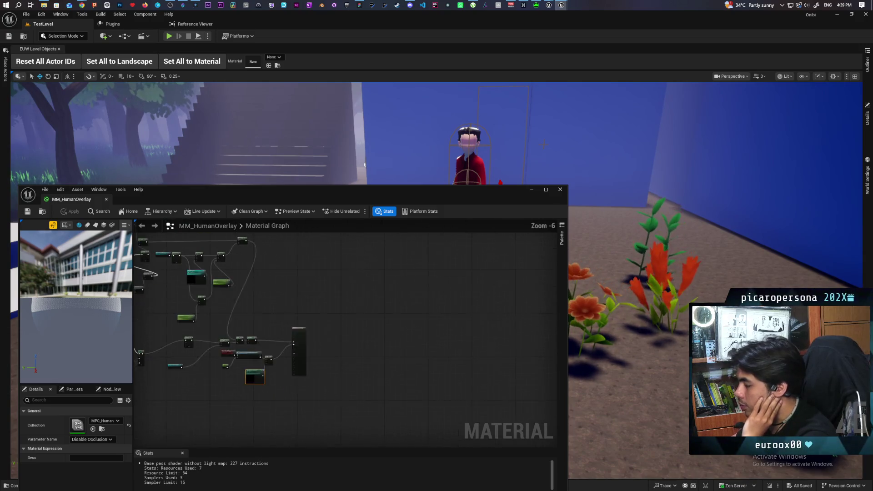
{"action": "left_click_drag", "start_coordinate": [388, 380], "coordinate": [459, 437]}
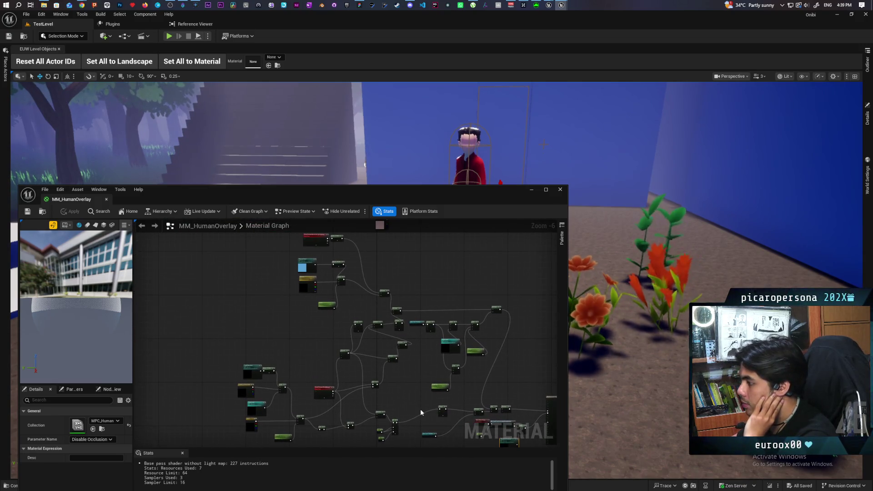
{"action": "scroll", "coordinate": [306, 339], "scroll_direction": "up", "scroll_amount": 4}
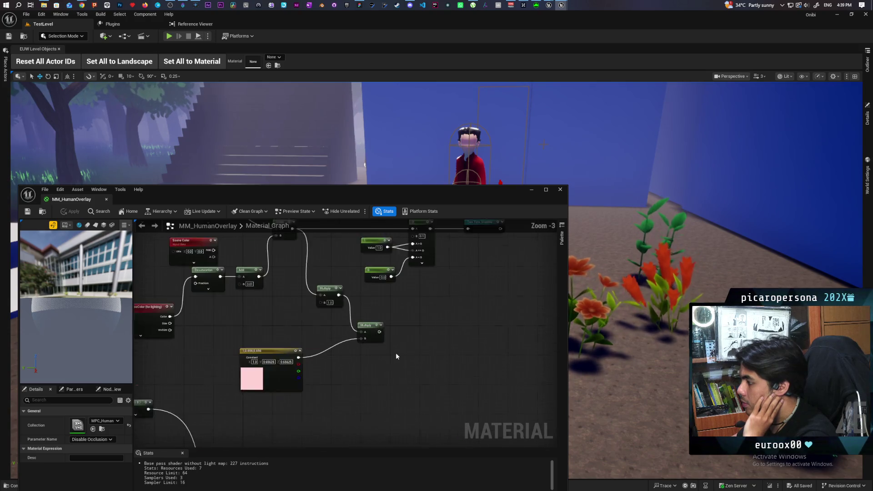
{"action": "scroll", "coordinate": [405, 387], "scroll_direction": "down", "scroll_amount": 2}
{"action": "mouse_move", "coordinate": [394, 397]}
{"action": "left_mouse_down"}
{"action": "mouse_move", "coordinate": [522, 358]}
{"action": "mouse_move", "coordinate": [510, 352]}
{"action": "left_mouse_up"}
{"action": "scroll", "coordinate": [422, 389], "scroll_direction": "up", "scroll_amount": 1}
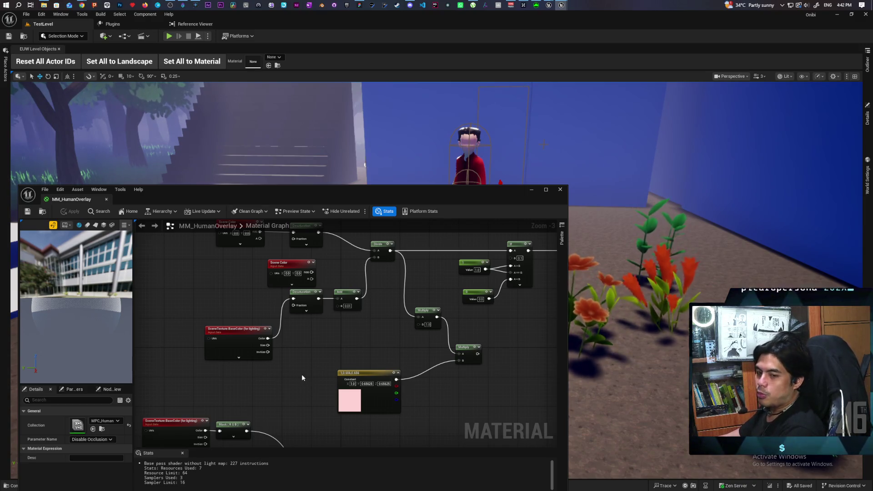
{"action": "scroll", "coordinate": [301, 368], "scroll_direction": "down", "scroll_amount": 4}
- Move a Scene Color node further left, away from the Two Tone Shadow chain
{"action": "scroll", "coordinate": [306, 349], "scroll_direction": "up", "scroll_amount": 4}
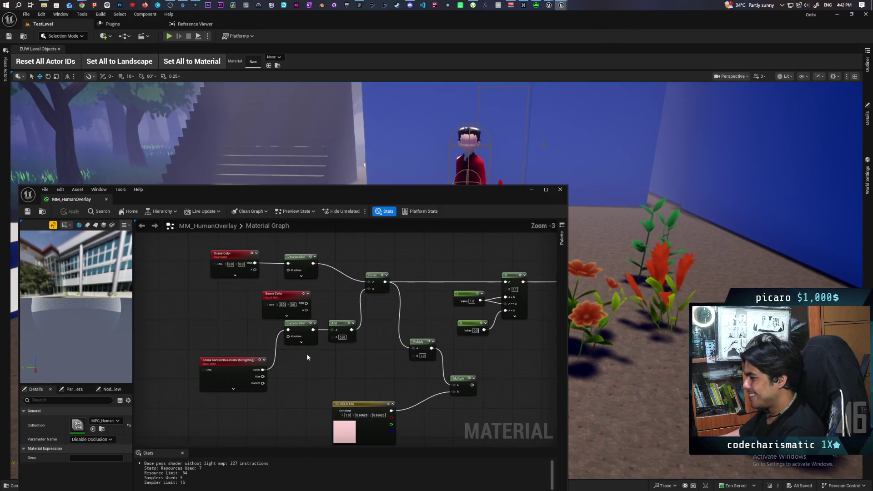
{"action": "mouse_move", "coordinate": [314, 363]}
{"action": "left_mouse_down"}
{"action": "mouse_move", "coordinate": [312, 379]}
{"action": "mouse_move", "coordinate": [236, 367]}
{"action": "mouse_move", "coordinate": [354, 354]}
{"action": "left_mouse_up"}
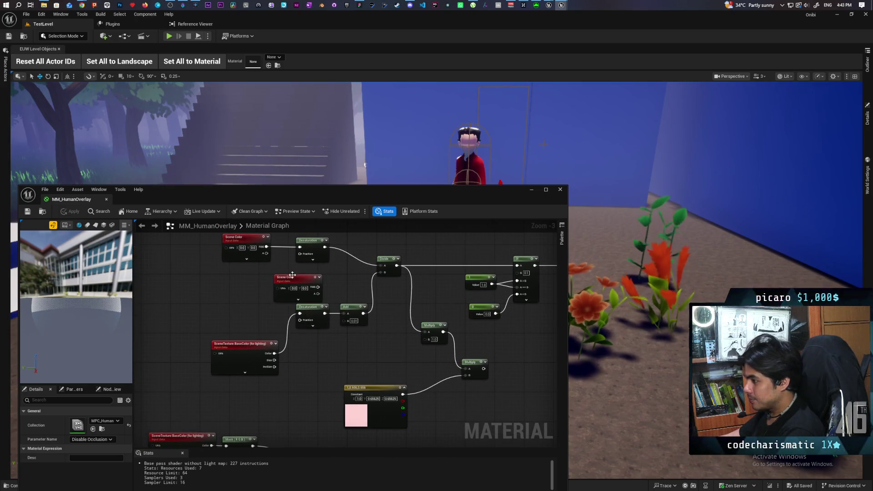
{"action": "left_click_drag", "start_coordinate": [296, 278], "coordinate": [156, 264]}
{"action": "left_click", "coordinate": [215, 288]}
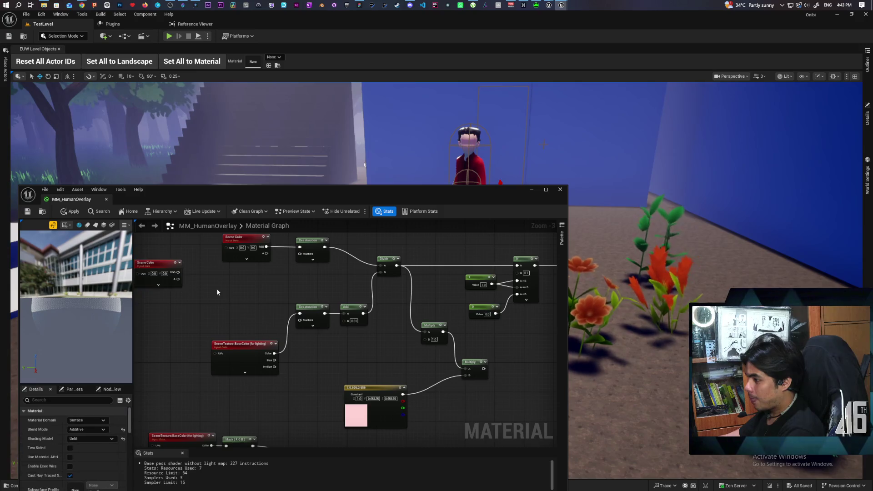
- Marquee-select a left group and then the right-hand group of graph nodes
{"action": "scroll", "coordinate": [216, 288], "scroll_direction": "down", "scroll_amount": 2}
{"action": "left_click_drag", "start_coordinate": [217, 244], "coordinate": [309, 328]}
{"action": "left_click_drag", "start_coordinate": [358, 261], "coordinate": [458, 308]}
- Center the view on the Fresnel, Fresnel Color and Lerp nodes feeding the Multiply
{"action": "left_click_drag", "start_coordinate": [386, 358], "coordinate": [389, 306]}
{"action": "scroll", "coordinate": [390, 306], "scroll_direction": "up", "scroll_amount": 1}
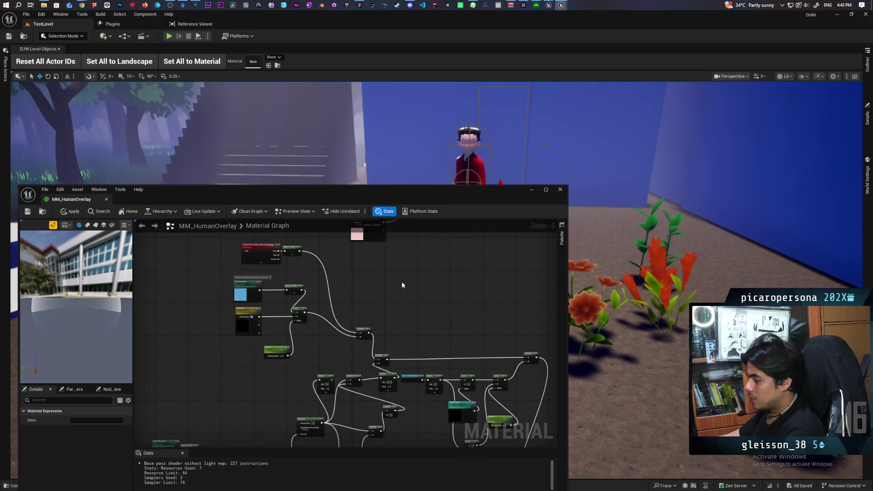
{"action": "scroll", "coordinate": [307, 274], "scroll_direction": "up", "scroll_amount": 3}
{"action": "left_click_drag", "start_coordinate": [221, 326], "coordinate": [317, 320]}
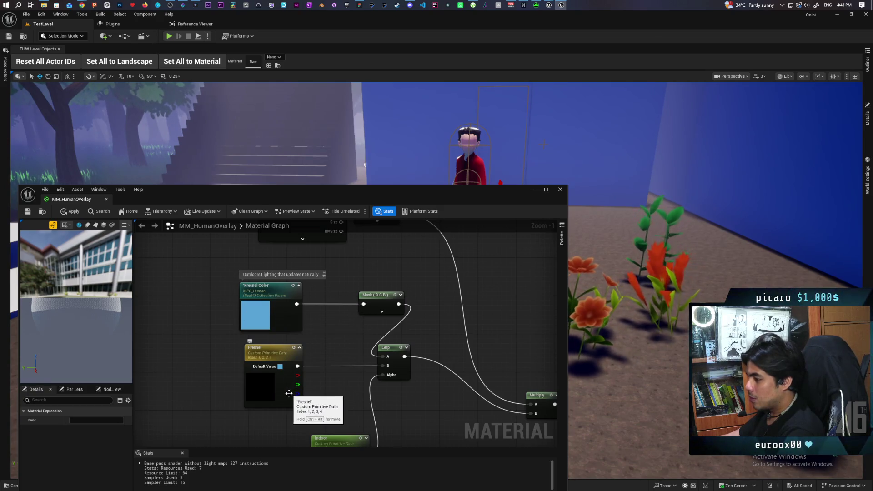
{"action": "mouse_move", "coordinate": [315, 387]}
{"action": "left_mouse_down"}
{"action": "mouse_move", "coordinate": [341, 366]}
{"action": "mouse_move", "coordinate": [346, 296]}
{"action": "mouse_move", "coordinate": [302, 369]}
{"action": "left_mouse_up"}
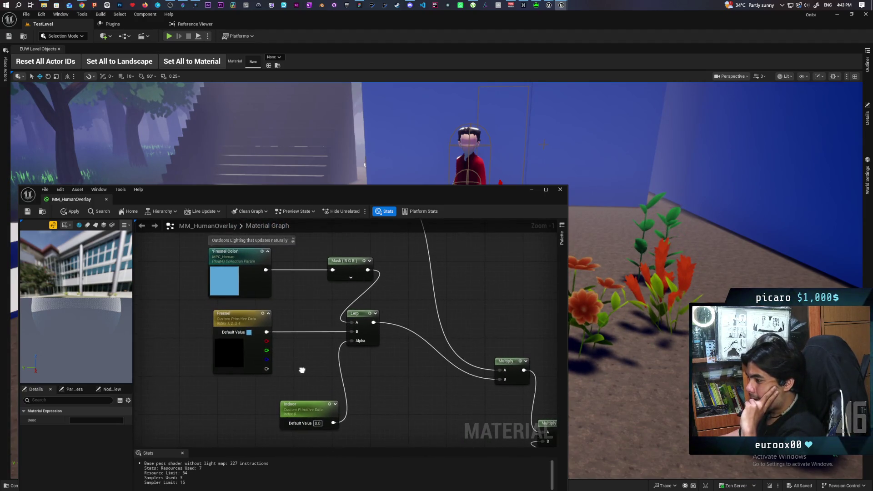
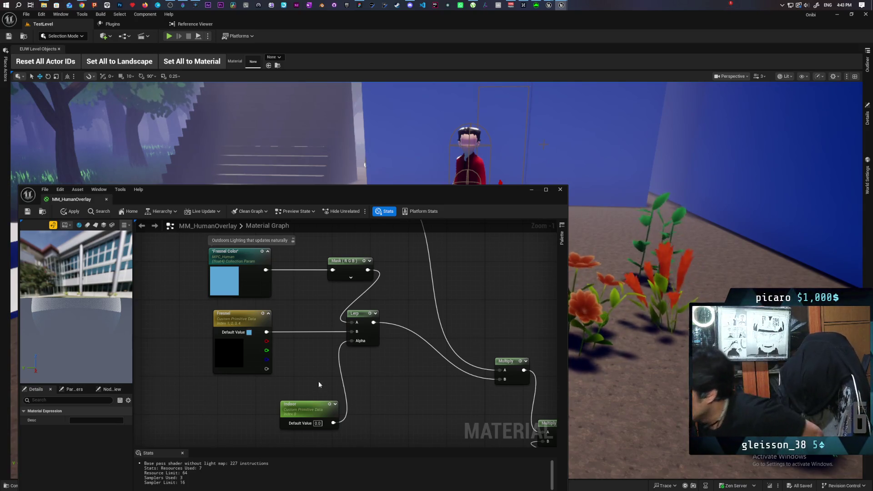
- Survey the graph's Fresnel, Clamp, Multiply, Dot, If, Lerp and SceneTexture nodes
{"action": "scroll", "coordinate": [325, 348], "scroll_direction": "down", "scroll_amount": 5}
{"action": "scroll", "coordinate": [342, 366], "scroll_direction": "up", "scroll_amount": 7}
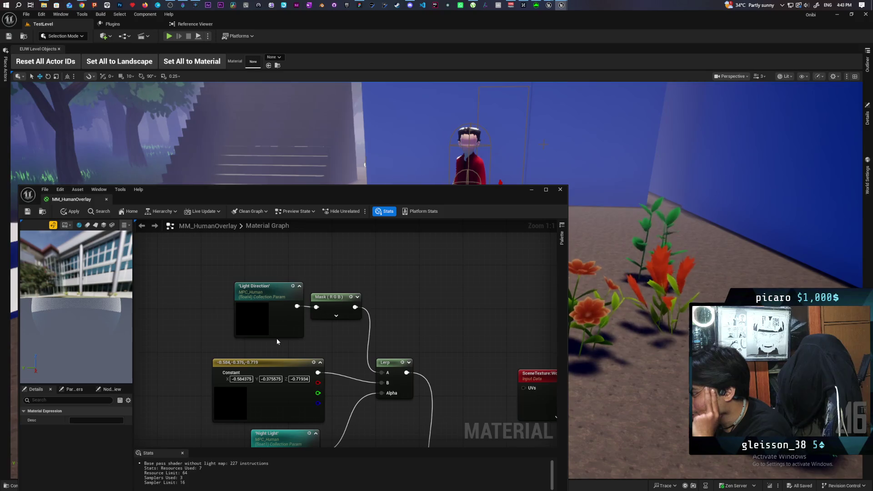
{"action": "scroll", "coordinate": [277, 341], "scroll_direction": "down", "scroll_amount": 1}
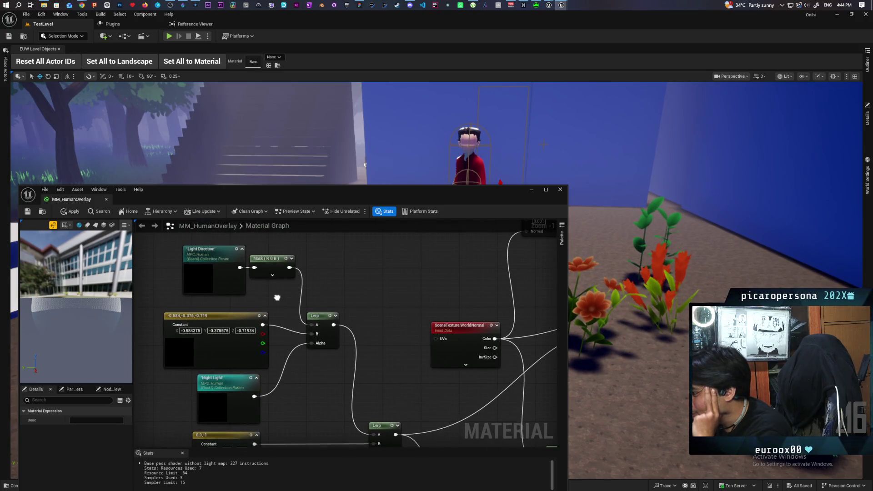
{"action": "scroll", "coordinate": [335, 303], "scroll_direction": "down", "scroll_amount": 4}
{"action": "scroll", "coordinate": [334, 295], "scroll_direction": "up", "scroll_amount": 2}
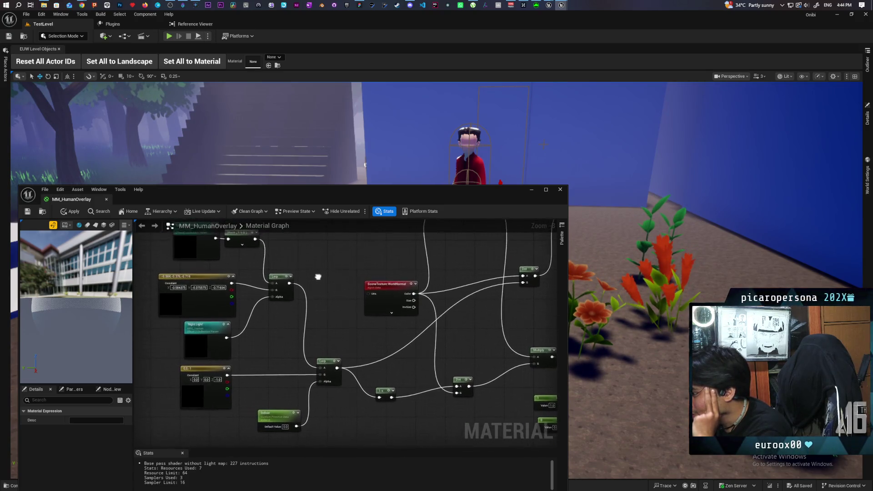
{"action": "left_click_drag", "start_coordinate": [334, 295], "coordinate": [343, 299]}
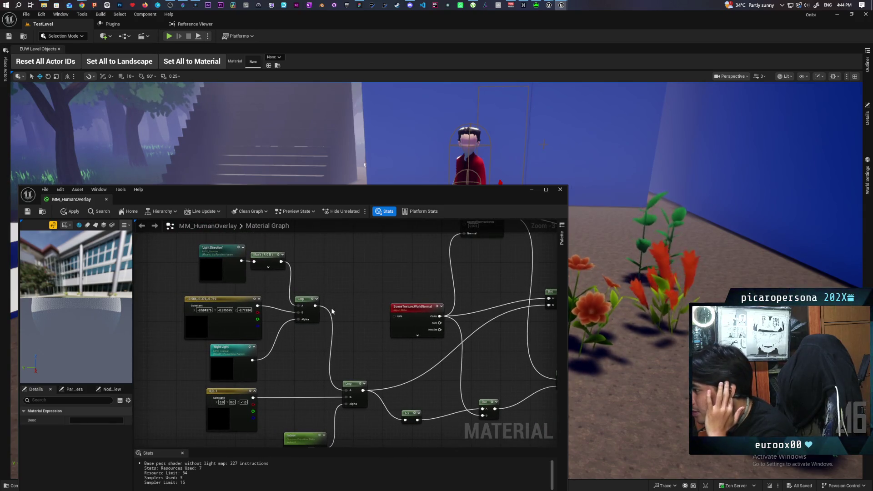
{"action": "left_click_drag", "start_coordinate": [317, 334], "coordinate": [331, 337]}
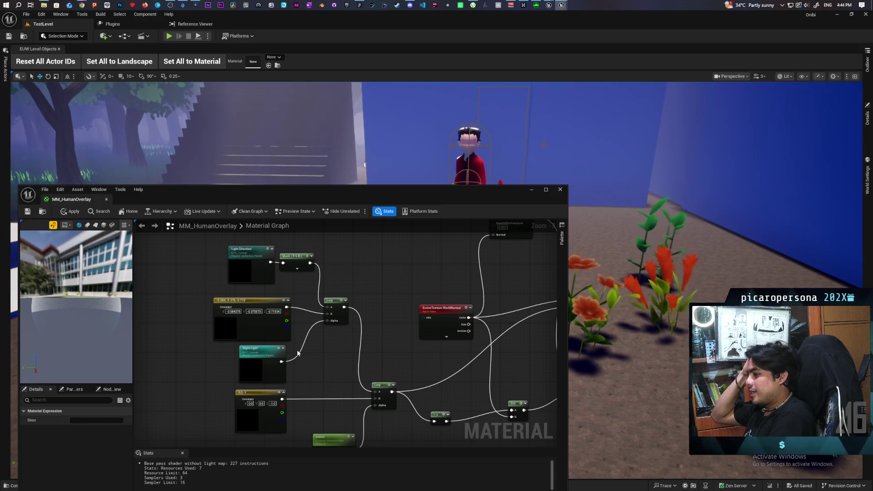
{"action": "mouse_move", "coordinate": [330, 343]}
{"action": "left_mouse_down"}
{"action": "mouse_move", "coordinate": [222, 350]}
{"action": "mouse_move", "coordinate": [234, 334]}
{"action": "mouse_move", "coordinate": [254, 381]}
{"action": "mouse_move", "coordinate": [284, 419]}
{"action": "mouse_move", "coordinate": [307, 429]}
{"action": "mouse_move", "coordinate": [270, 409]}
{"action": "mouse_move", "coordinate": [389, 424]}
{"action": "mouse_move", "coordinate": [296, 411]}
{"action": "mouse_move", "coordinate": [312, 413]}
{"action": "mouse_move", "coordinate": [324, 349]}
{"action": "mouse_move", "coordinate": [457, 433]}
{"action": "mouse_move", "coordinate": [389, 468]}
{"action": "mouse_move", "coordinate": [355, 346]}
{"action": "mouse_move", "coordinate": [414, 231]}
{"action": "mouse_move", "coordinate": [382, 281]}
{"action": "left_mouse_up"}
{"action": "mouse_move", "coordinate": [356, 315]}
{"action": "left_mouse_down"}
{"action": "mouse_move", "coordinate": [379, 327]}
{"action": "mouse_move", "coordinate": [433, 389]}
{"action": "left_mouse_up"}
{"action": "mouse_move", "coordinate": [378, 373]}
{"action": "left_mouse_down"}
{"action": "mouse_move", "coordinate": [424, 343]}
{"action": "mouse_move", "coordinate": [436, 416]}
{"action": "mouse_move", "coordinate": [468, 418]}
{"action": "left_mouse_up"}
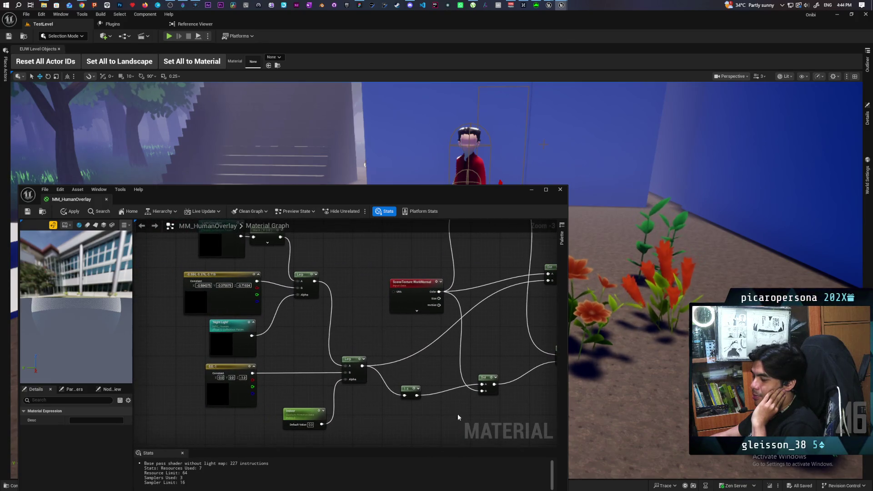
{"action": "scroll", "coordinate": [362, 329], "scroll_direction": "down", "scroll_amount": 1}
{"action": "scroll", "coordinate": [363, 323], "scroll_direction": "up", "scroll_amount": 5}
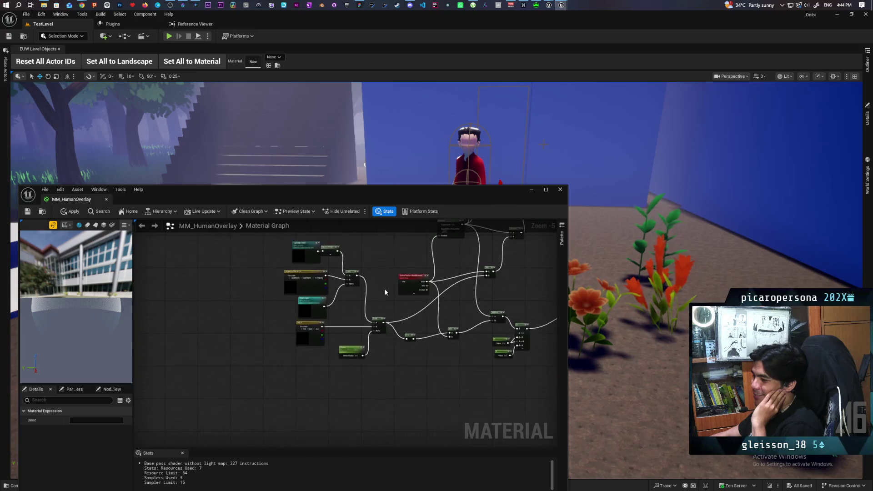
{"action": "scroll", "coordinate": [342, 366], "scroll_direction": "down", "scroll_amount": 4}
{"action": "mouse_move", "coordinate": [320, 353]}
{"action": "left_mouse_down"}
{"action": "mouse_move", "coordinate": [413, 410]}
{"action": "mouse_move", "coordinate": [307, 392]}
{"action": "left_mouse_up"}
{"action": "scroll", "coordinate": [306, 392], "scroll_direction": "up", "scroll_amount": 5}
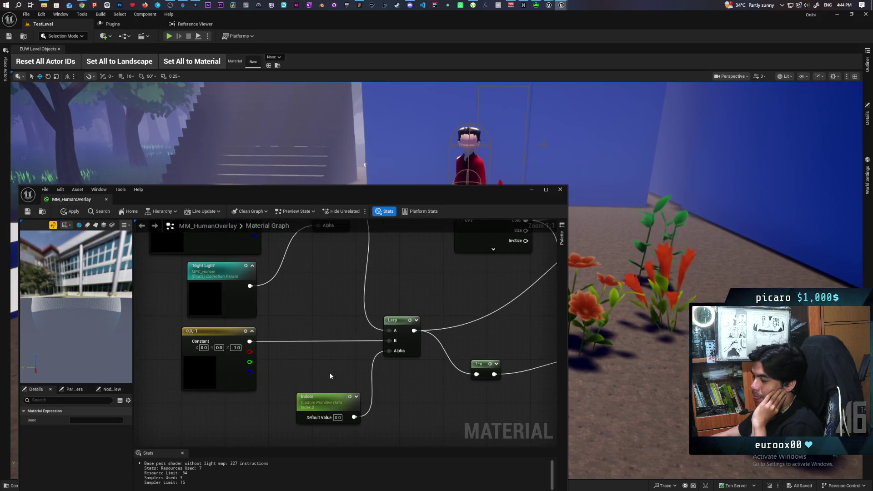
{"action": "scroll", "coordinate": [328, 354], "scroll_direction": "down", "scroll_amount": 4}
{"action": "left_click_drag", "start_coordinate": [328, 354], "coordinate": [345, 411]}
{"action": "scroll", "coordinate": [337, 413], "scroll_direction": "up", "scroll_amount": 3}
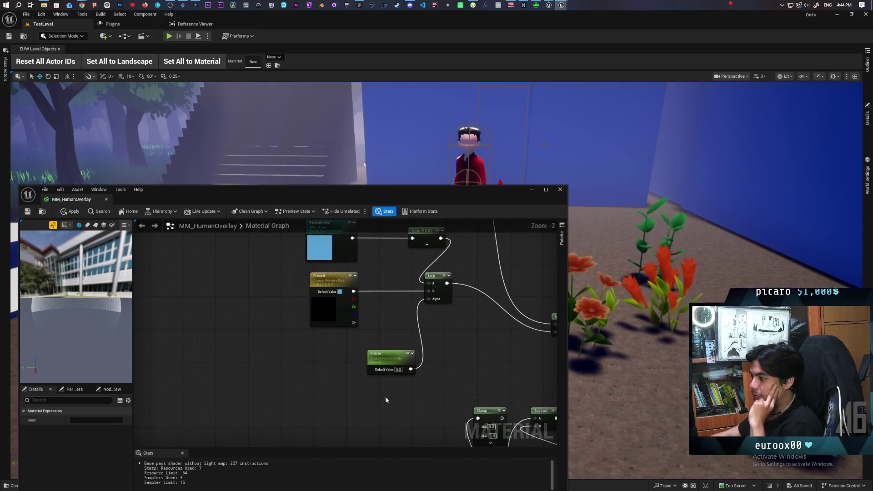
{"action": "scroll", "coordinate": [394, 386], "scroll_direction": "down", "scroll_amount": 3}
{"action": "left_click_drag", "start_coordinate": [401, 389], "coordinate": [322, 397]}
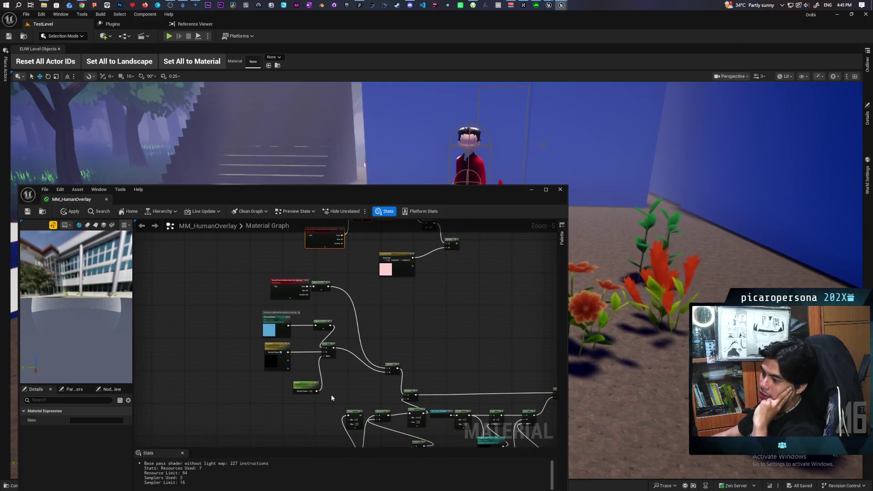
- Move the Clamp node up and left so it sits above the Fresnel node
{"action": "scroll", "coordinate": [309, 368], "scroll_direction": "up", "scroll_amount": 1}
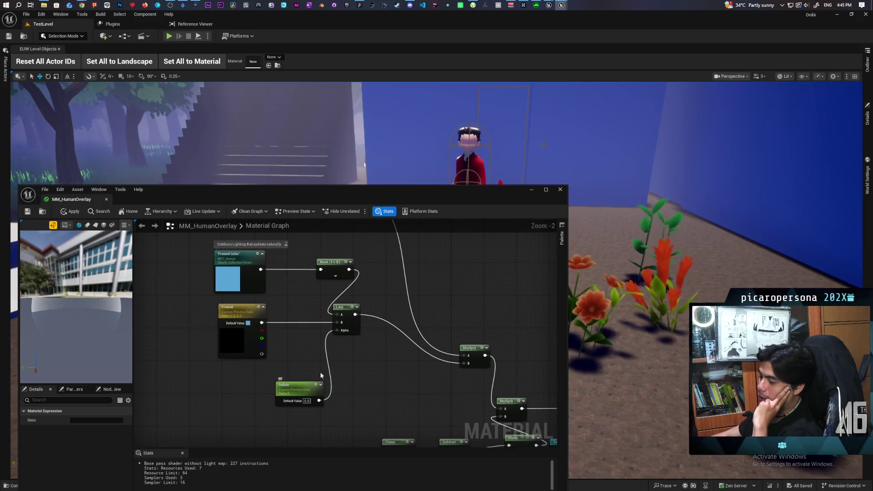
{"action": "scroll", "coordinate": [336, 368], "scroll_direction": "down", "scroll_amount": 2}
{"action": "mouse_move", "coordinate": [355, 363]}
{"action": "left_mouse_down"}
{"action": "mouse_move", "coordinate": [333, 355]}
{"action": "mouse_move", "coordinate": [312, 302]}
{"action": "mouse_move", "coordinate": [321, 364]}
{"action": "mouse_move", "coordinate": [315, 350]}
{"action": "left_mouse_up"}
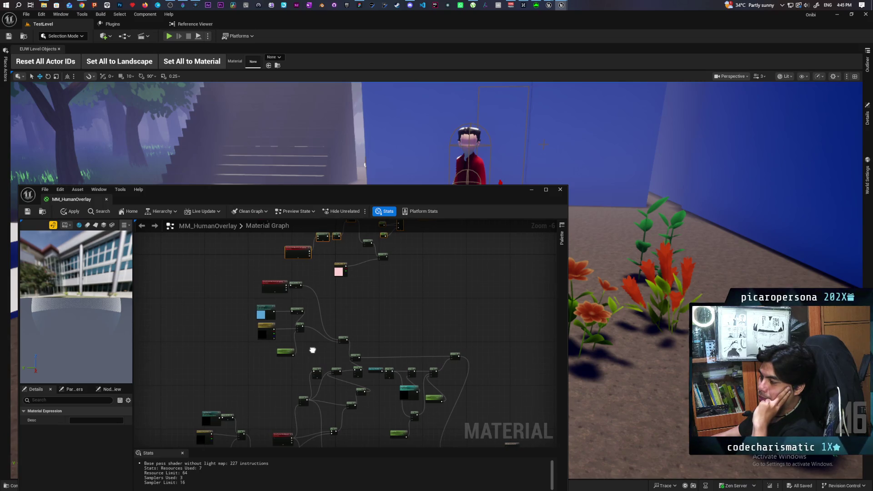
{"action": "scroll", "coordinate": [311, 348], "scroll_direction": "up", "scroll_amount": 4}
{"action": "mouse_move", "coordinate": [308, 340]}
{"action": "left_mouse_down"}
{"action": "mouse_move", "coordinate": [340, 420]}
{"action": "mouse_move", "coordinate": [395, 442]}
{"action": "mouse_move", "coordinate": [254, 359]}
{"action": "left_mouse_up"}
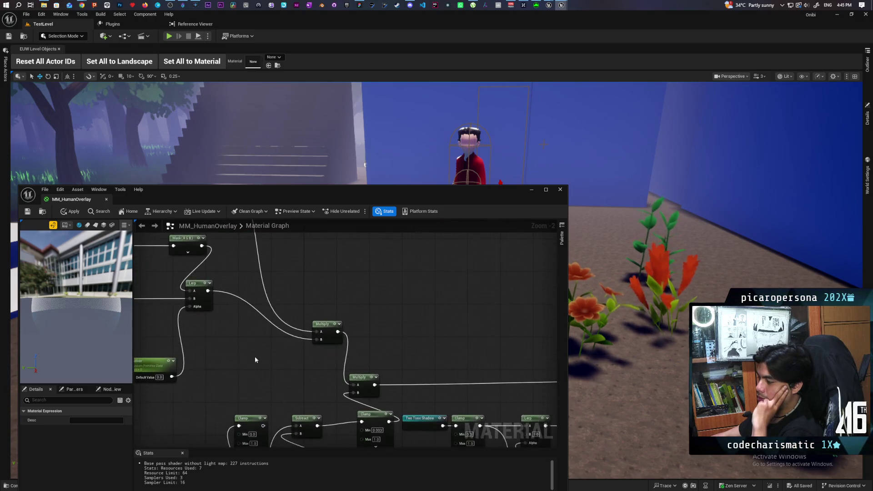
{"action": "scroll", "coordinate": [255, 359], "scroll_direction": "down", "scroll_amount": 2}
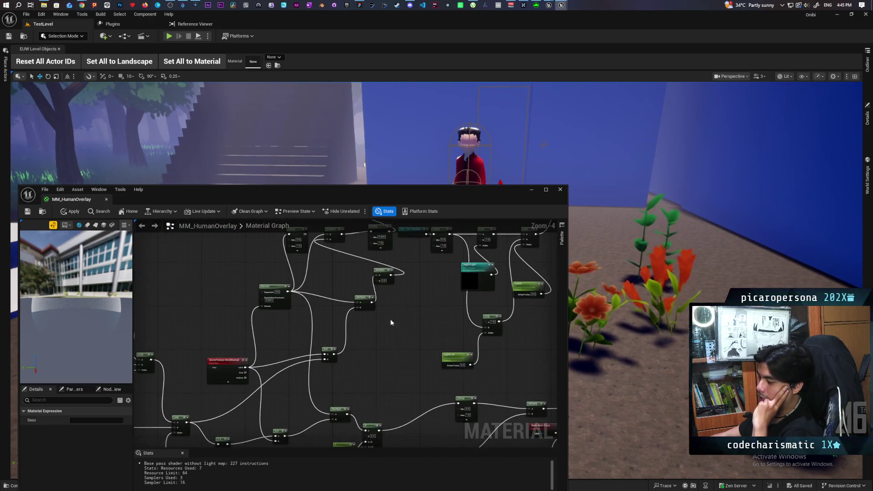
{"action": "scroll", "coordinate": [224, 339], "scroll_direction": "up", "scroll_amount": 2}
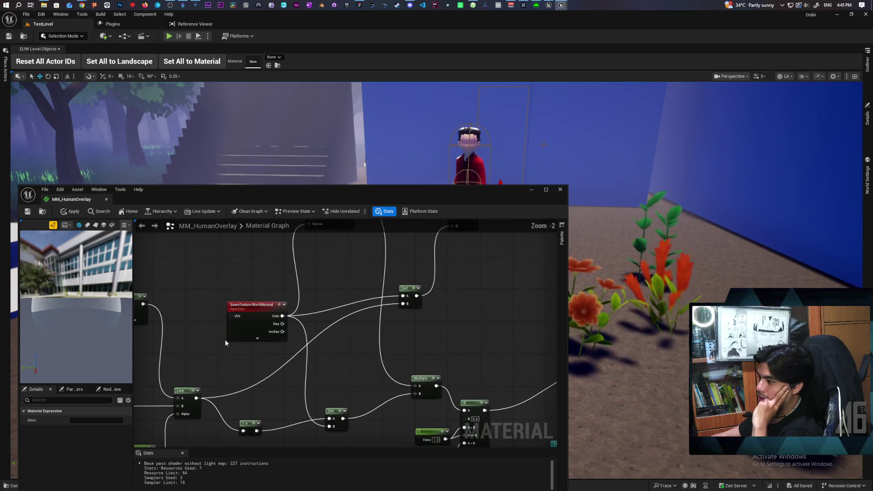
{"action": "mouse_move", "coordinate": [299, 353]}
{"action": "left_mouse_down"}
{"action": "mouse_move", "coordinate": [315, 355]}
{"action": "mouse_move", "coordinate": [325, 321]}
{"action": "mouse_move", "coordinate": [388, 304]}
{"action": "mouse_move", "coordinate": [341, 347]}
{"action": "mouse_move", "coordinate": [476, 377]}
{"action": "mouse_move", "coordinate": [472, 398]}
{"action": "mouse_move", "coordinate": [430, 400]}
{"action": "mouse_move", "coordinate": [425, 413]}
{"action": "mouse_move", "coordinate": [413, 386]}
{"action": "mouse_move", "coordinate": [362, 356]}
{"action": "mouse_move", "coordinate": [319, 345]}
{"action": "mouse_move", "coordinate": [288, 348]}
{"action": "mouse_move", "coordinate": [272, 395]}
{"action": "mouse_move", "coordinate": [230, 396]}
{"action": "mouse_move", "coordinate": [244, 441]}
{"action": "mouse_move", "coordinate": [279, 321]}
{"action": "mouse_move", "coordinate": [358, 388]}
{"action": "mouse_move", "coordinate": [357, 404]}
{"action": "left_mouse_up"}
{"action": "scroll", "coordinate": [259, 390], "scroll_direction": "down", "scroll_amount": 2}
{"action": "scroll", "coordinate": [279, 321], "scroll_direction": "up", "scroll_amount": 1}
{"action": "left_click_drag", "start_coordinate": [257, 336], "coordinate": [270, 359]}
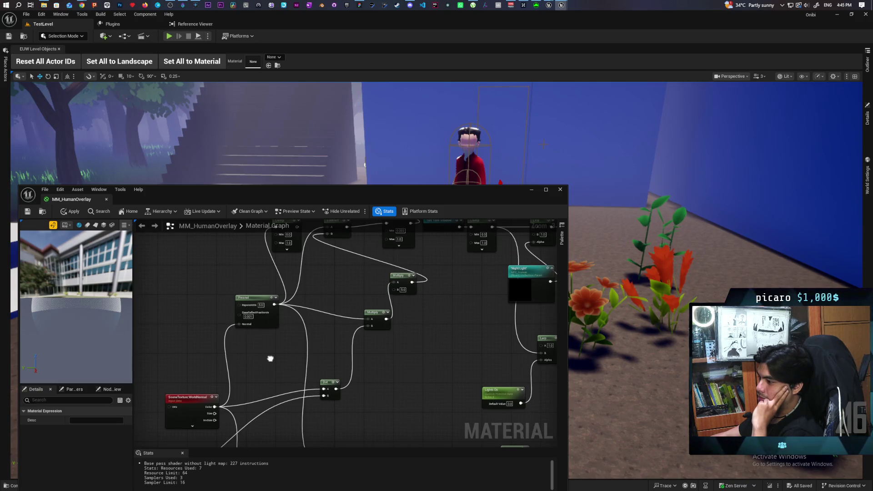
{"action": "mouse_move", "coordinate": [270, 358]}
{"action": "left_mouse_down"}
{"action": "mouse_move", "coordinate": [263, 393]}
{"action": "mouse_move", "coordinate": [251, 404]}
{"action": "left_mouse_up"}
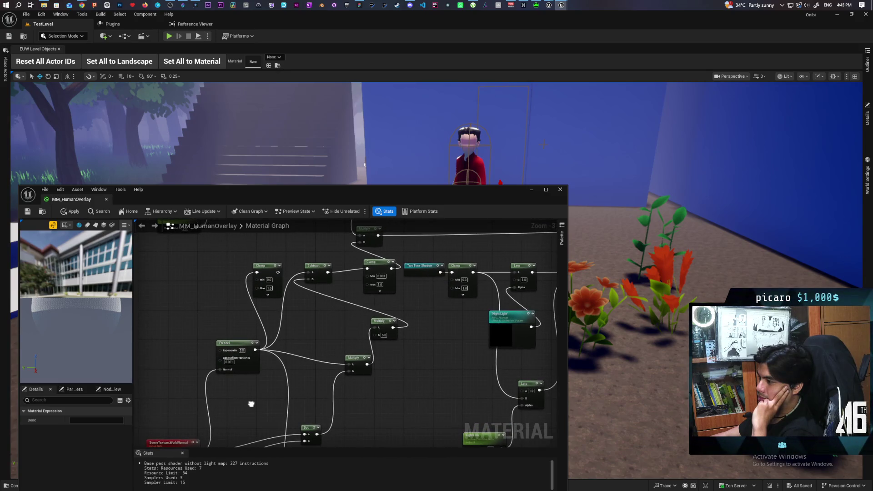
{"action": "mouse_move", "coordinate": [264, 272]}
{"action": "left_mouse_down"}
{"action": "mouse_move", "coordinate": [283, 281]}
{"action": "mouse_move", "coordinate": [219, 253]}
{"action": "left_mouse_up"}
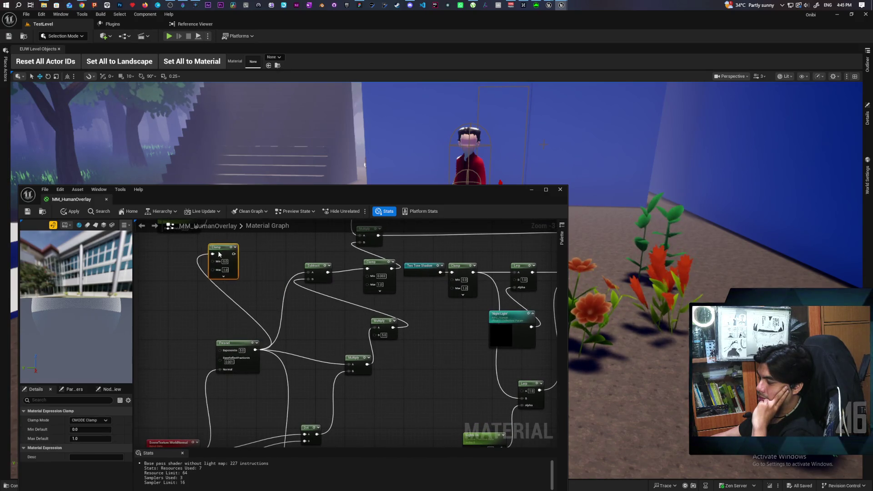
- Select the SceneTexture:WorldNormal and Fresnel nodes together
{"action": "left_click", "coordinate": [223, 405]}
{"action": "left_click_drag", "start_coordinate": [222, 405], "coordinate": [295, 316]}
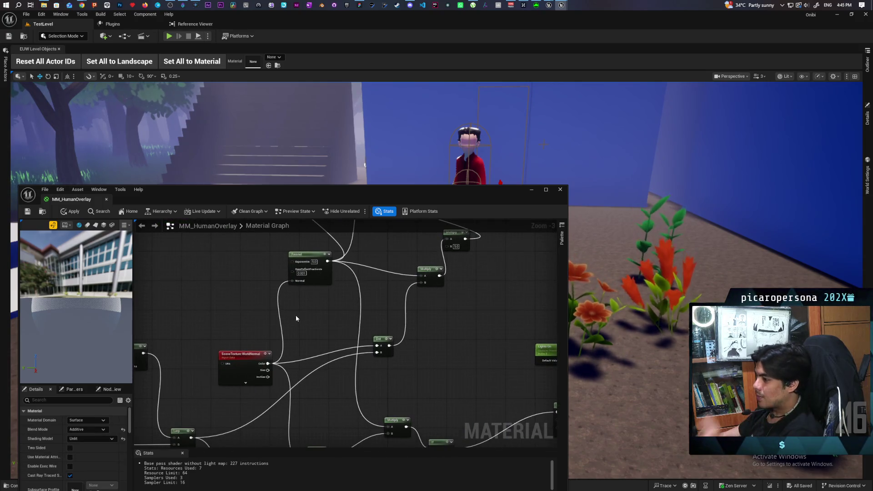
{"action": "left_click_drag", "start_coordinate": [230, 344], "coordinate": [252, 388]}
{"action": "mouse_move", "coordinate": [314, 317]}
{"action": "left_mouse_down"}
{"action": "mouse_move", "coordinate": [289, 379]}
{"action": "mouse_move", "coordinate": [295, 229]}
{"action": "mouse_move", "coordinate": [242, 335]}
{"action": "mouse_move", "coordinate": [220, 400]}
{"action": "mouse_move", "coordinate": [225, 411]}
{"action": "mouse_move", "coordinate": [230, 376]}
{"action": "mouse_move", "coordinate": [244, 367]}
{"action": "mouse_move", "coordinate": [246, 382]}
{"action": "mouse_move", "coordinate": [222, 421]}
{"action": "left_mouse_up"}
{"action": "left_click", "coordinate": [284, 325], "text": "ctrl"}
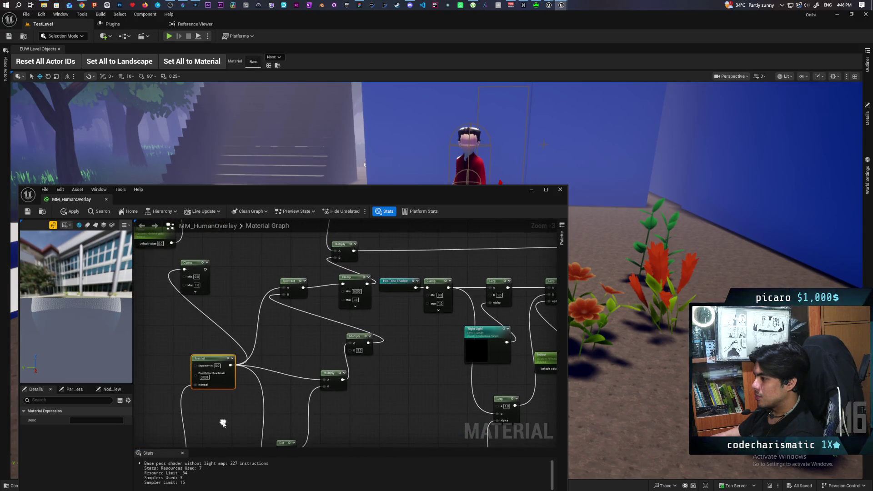
- Trace the Fresnel, Multiply, Two Tone Shadow and Lerp chains, then minimise the material editor
{"action": "mouse_move", "coordinate": [299, 340]}
{"action": "left_mouse_down"}
{"action": "mouse_move", "coordinate": [299, 367]}
{"action": "mouse_move", "coordinate": [299, 289]}
{"action": "mouse_move", "coordinate": [345, 285]}
{"action": "left_mouse_up"}
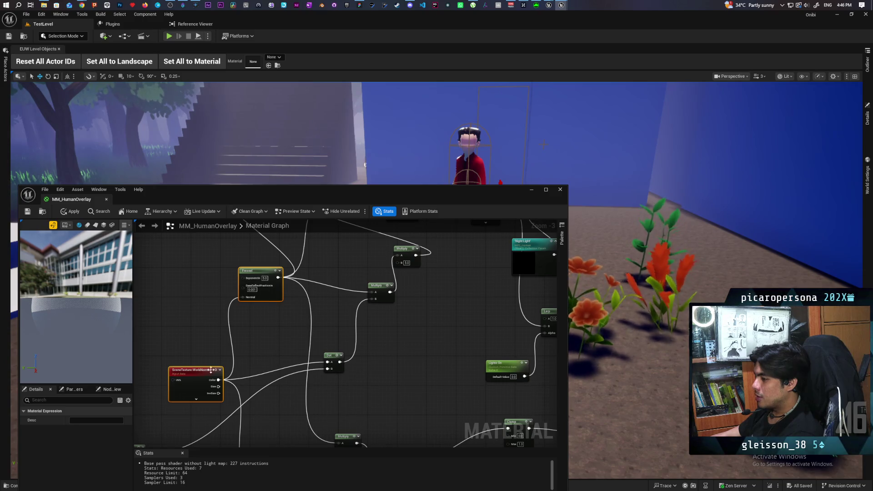
{"action": "mouse_move", "coordinate": [322, 372]}
{"action": "left_mouse_down"}
{"action": "mouse_move", "coordinate": [341, 360]}
{"action": "mouse_move", "coordinate": [228, 418]}
{"action": "mouse_move", "coordinate": [315, 428]}
{"action": "mouse_move", "coordinate": [273, 364]}
{"action": "mouse_move", "coordinate": [328, 403]}
{"action": "left_mouse_up"}
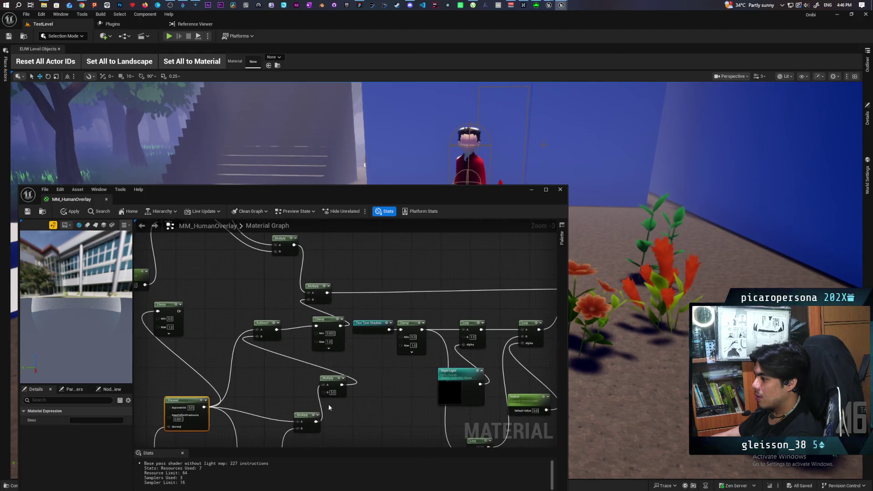
{"action": "mouse_move", "coordinate": [298, 364]}
{"action": "left_mouse_down"}
{"action": "mouse_move", "coordinate": [295, 390]}
{"action": "mouse_move", "coordinate": [336, 386]}
{"action": "mouse_move", "coordinate": [338, 306]}
{"action": "left_mouse_up"}
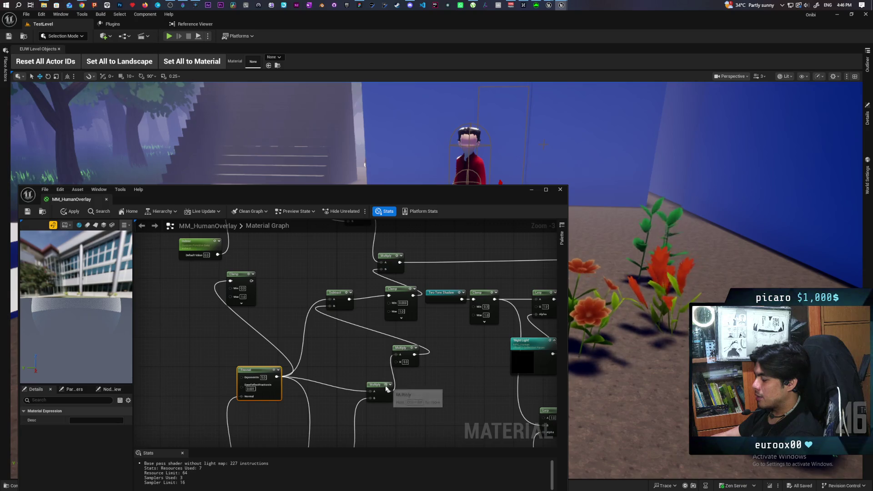
{"action": "mouse_move", "coordinate": [328, 373]}
{"action": "left_mouse_down"}
{"action": "mouse_move", "coordinate": [345, 329]}
{"action": "mouse_move", "coordinate": [333, 338]}
{"action": "left_mouse_up"}
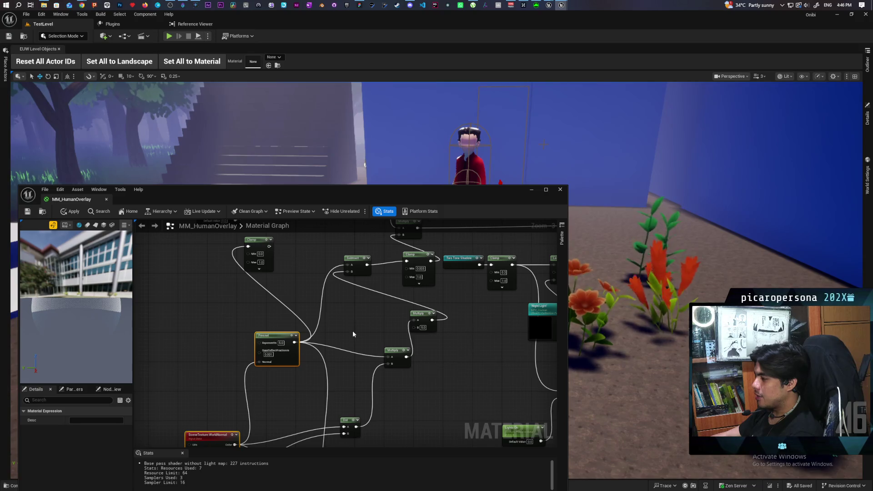
{"action": "mouse_move", "coordinate": [351, 375]}
{"action": "left_mouse_down"}
{"action": "mouse_move", "coordinate": [354, 343]}
{"action": "mouse_move", "coordinate": [353, 361]}
{"action": "left_mouse_up"}
{"action": "mouse_move", "coordinate": [372, 265]}
{"action": "left_mouse_down"}
{"action": "mouse_move", "coordinate": [357, 332]}
{"action": "mouse_move", "coordinate": [341, 312]}
{"action": "mouse_move", "coordinate": [325, 375]}
{"action": "mouse_move", "coordinate": [325, 349]}
{"action": "mouse_move", "coordinate": [267, 364]}
{"action": "mouse_move", "coordinate": [328, 347]}
{"action": "mouse_move", "coordinate": [298, 403]}
{"action": "mouse_move", "coordinate": [283, 387]}
{"action": "left_mouse_up"}
{"action": "mouse_move", "coordinate": [309, 347]}
{"action": "left_mouse_down"}
{"action": "mouse_move", "coordinate": [322, 381]}
{"action": "mouse_move", "coordinate": [401, 330]}
{"action": "mouse_move", "coordinate": [320, 372]}
{"action": "left_mouse_up"}
{"action": "mouse_move", "coordinate": [430, 305]}
{"action": "left_mouse_down"}
{"action": "mouse_move", "coordinate": [359, 326]}
{"action": "mouse_move", "coordinate": [311, 380]}
{"action": "mouse_move", "coordinate": [445, 399]}
{"action": "mouse_move", "coordinate": [325, 345]}
{"action": "mouse_move", "coordinate": [321, 361]}
{"action": "mouse_move", "coordinate": [430, 415]}
{"action": "mouse_move", "coordinate": [434, 445]}
{"action": "mouse_move", "coordinate": [414, 457]}
{"action": "mouse_move", "coordinate": [366, 441]}
{"action": "mouse_move", "coordinate": [300, 385]}
{"action": "mouse_move", "coordinate": [184, 327]}
{"action": "left_mouse_up"}
{"action": "mouse_move", "coordinate": [413, 308]}
{"action": "left_mouse_down"}
{"action": "mouse_move", "coordinate": [337, 279]}
{"action": "mouse_move", "coordinate": [340, 272]}
{"action": "left_mouse_up"}
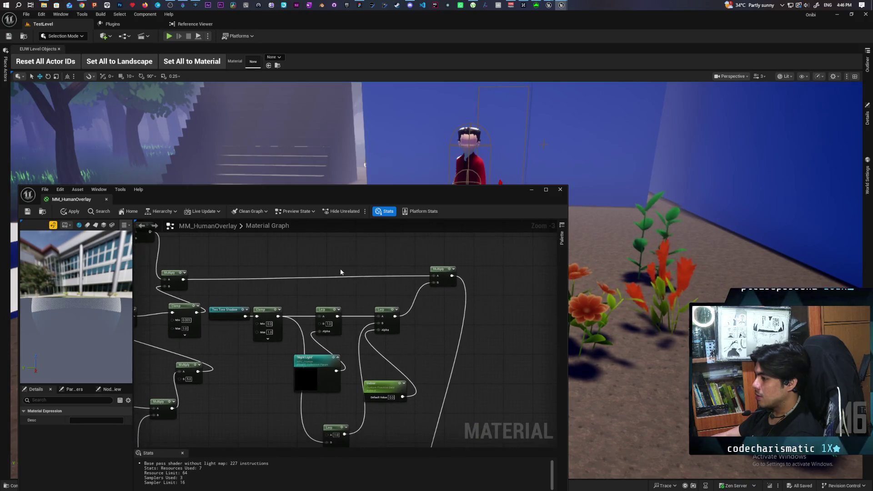
{"action": "mouse_move", "coordinate": [387, 337]}
{"action": "left_mouse_down"}
{"action": "mouse_move", "coordinate": [417, 309]}
{"action": "mouse_move", "coordinate": [415, 318]}
{"action": "mouse_move", "coordinate": [434, 312]}
{"action": "mouse_move", "coordinate": [406, 264]}
{"action": "mouse_move", "coordinate": [408, 285]}
{"action": "mouse_move", "coordinate": [424, 291]}
{"action": "left_mouse_up"}
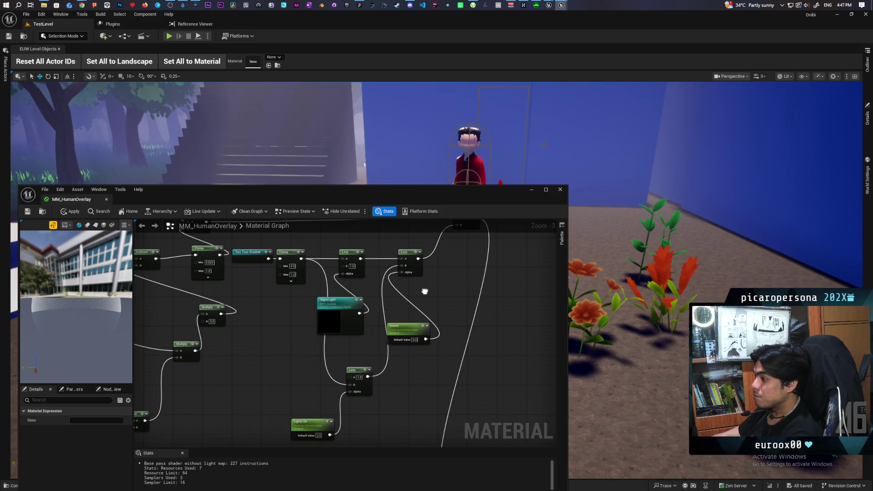
{"action": "left_click_drag", "start_coordinate": [424, 292], "coordinate": [422, 276]}
{"action": "mouse_move", "coordinate": [421, 273]}
{"action": "left_mouse_down"}
{"action": "mouse_move", "coordinate": [364, 359]}
{"action": "mouse_move", "coordinate": [397, 253]}
{"action": "mouse_move", "coordinate": [360, 366]}
{"action": "mouse_move", "coordinate": [428, 348]}
{"action": "mouse_move", "coordinate": [423, 390]}
{"action": "mouse_move", "coordinate": [334, 426]}
{"action": "mouse_move", "coordinate": [253, 423]}
{"action": "mouse_move", "coordinate": [396, 415]}
{"action": "mouse_move", "coordinate": [320, 301]}
{"action": "mouse_move", "coordinate": [483, 369]}
{"action": "mouse_move", "coordinate": [415, 304]}
{"action": "mouse_move", "coordinate": [230, 380]}
{"action": "mouse_move", "coordinate": [178, 447]}
{"action": "mouse_move", "coordinate": [210, 393]}
{"action": "mouse_move", "coordinate": [386, 415]}
{"action": "mouse_move", "coordinate": [391, 345]}
{"action": "mouse_move", "coordinate": [354, 316]}
{"action": "mouse_move", "coordinate": [376, 279]}
{"action": "mouse_move", "coordinate": [401, 262]}
{"action": "left_mouse_up"}
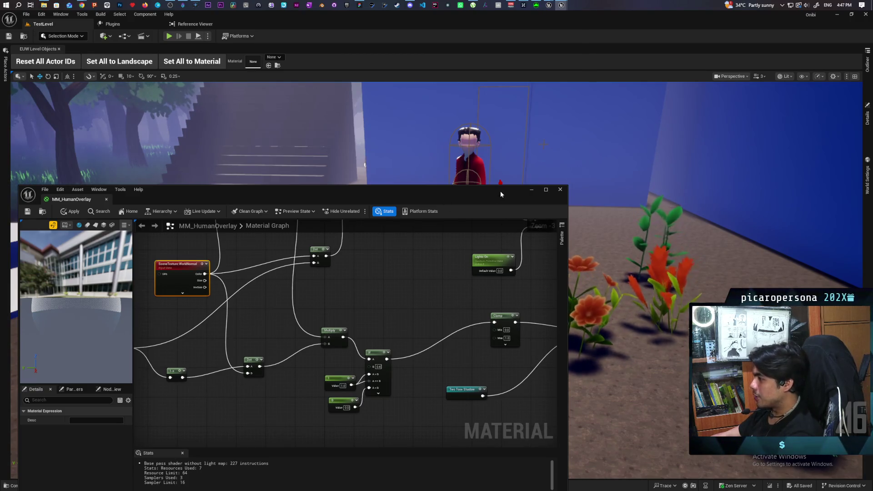
{"action": "left_click", "coordinate": [531, 190]}
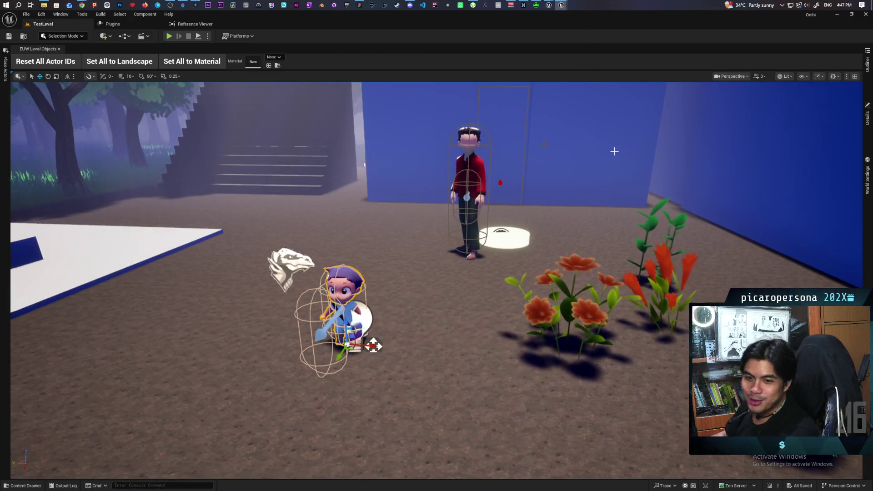
- Minimise the TestLevel editor and frame the Farmlands viewport on the selected character
{"action": "left_click", "coordinate": [835, 15]}
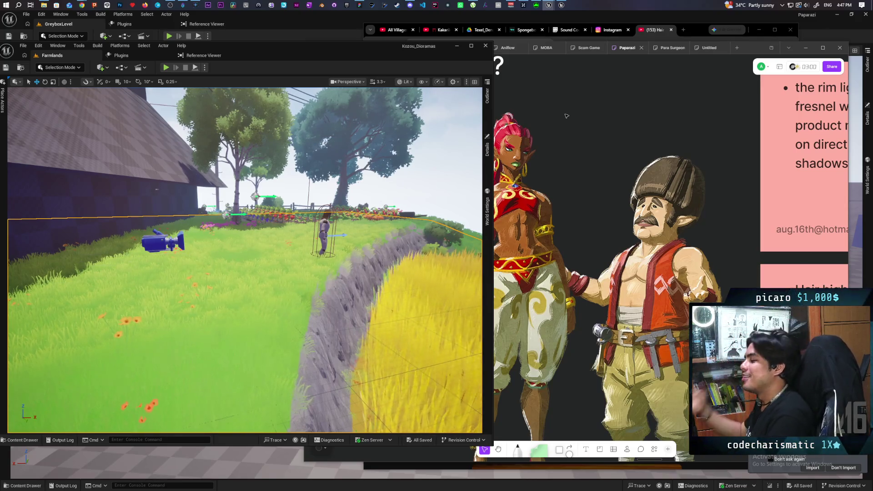
{"action": "key", "text": "f"}
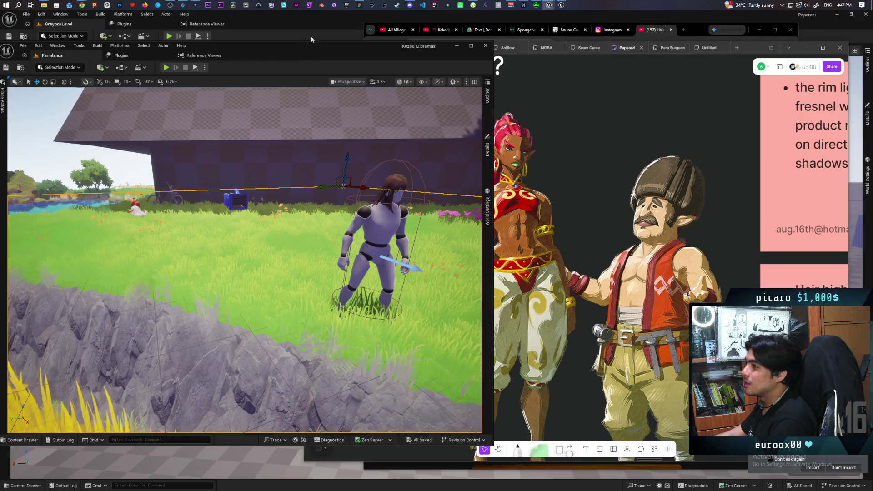
- Deselect Mesh, minimise BP_ThirdPersonCharacter, and Play From Here at the grassy spot
{"action": "mouse_move", "coordinate": [548, 5]}
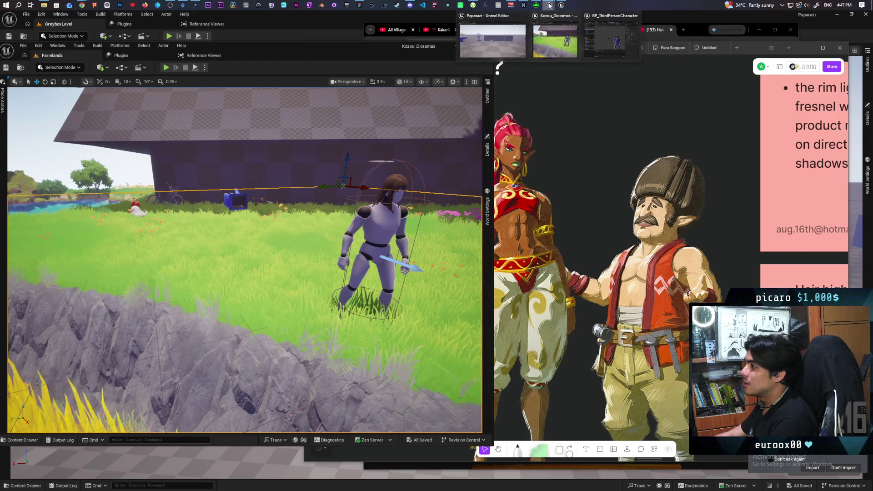
{"action": "left_click", "coordinate": [612, 40]}
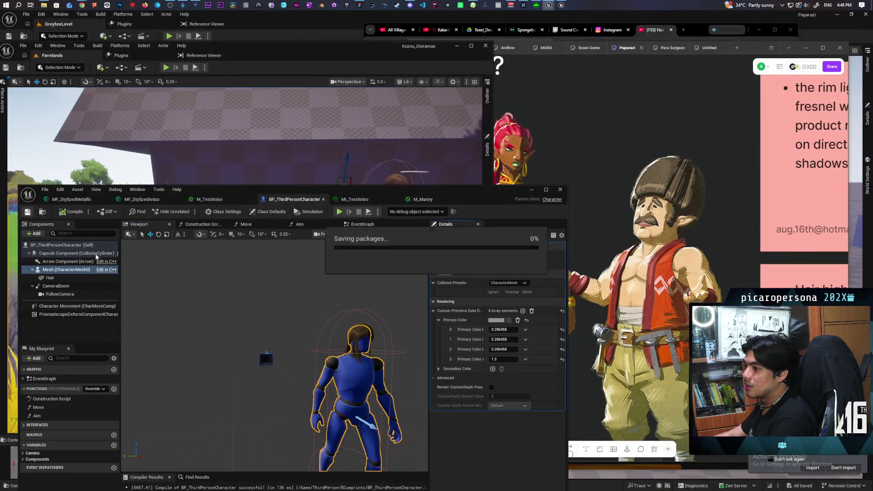
{"action": "left_click", "coordinate": [284, 306]}
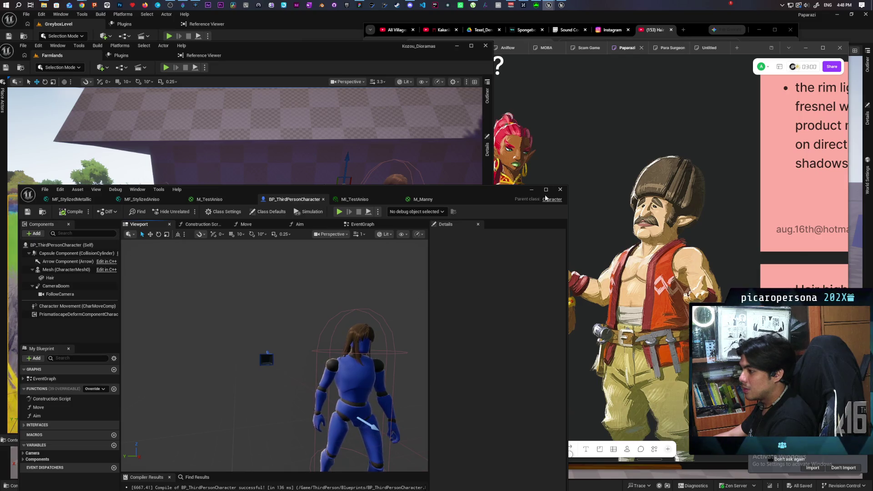
{"action": "left_click", "coordinate": [531, 189]}
{"action": "right_click", "coordinate": [250, 253]}
{"action": "left_click", "coordinate": [279, 250]}
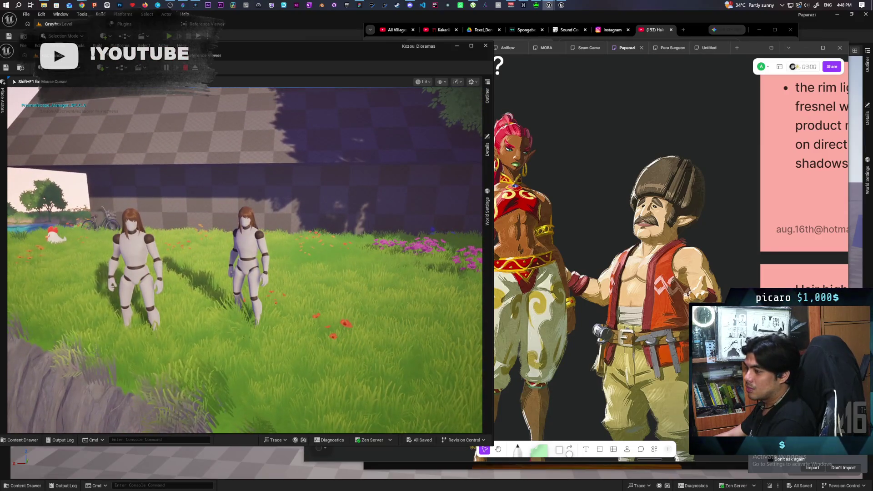
- Stop the play session and fly the camera to frame the mannequin
{"action": "key", "text": "Escape"}
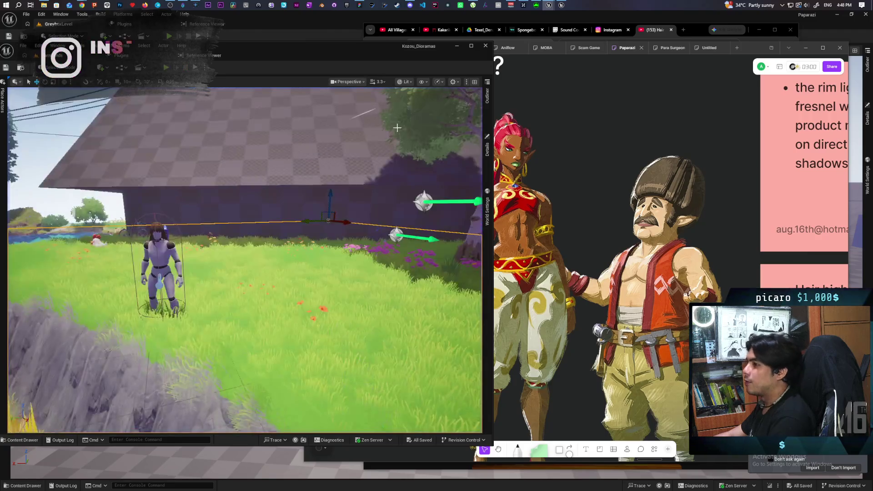
{"action": "key", "text": "s"}
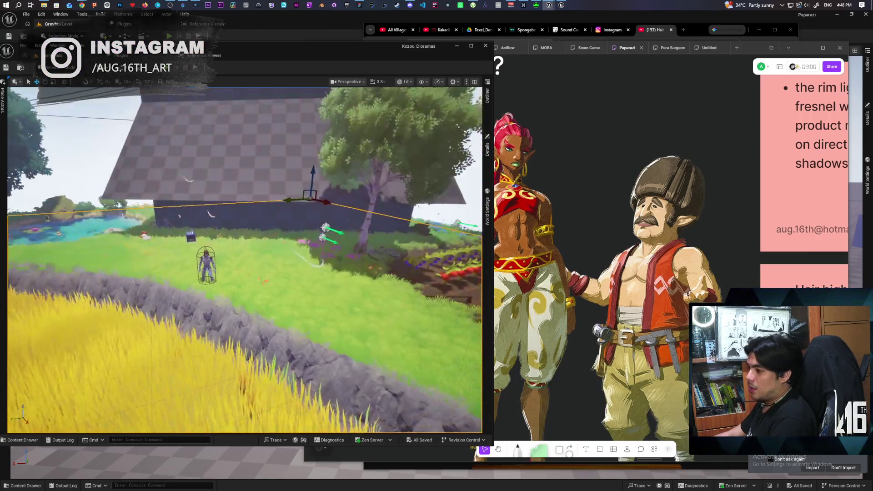
{"action": "key", "text": "w"}
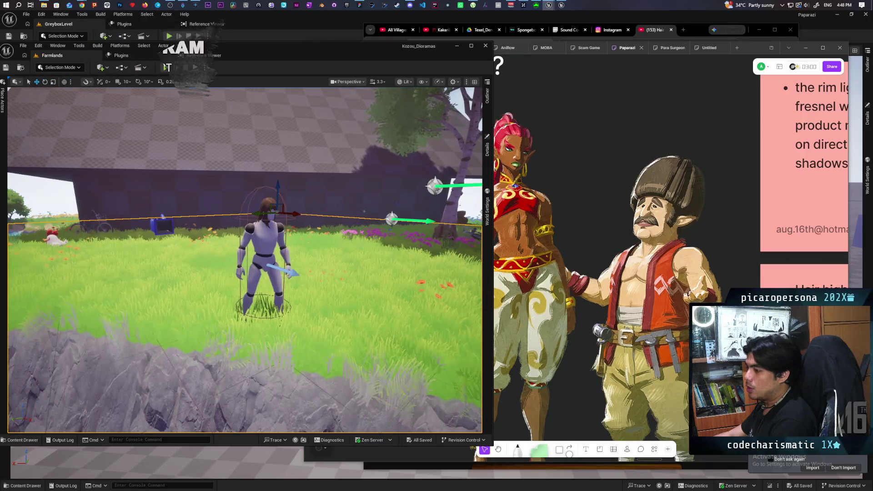
{"action": "key", "text": "s"}
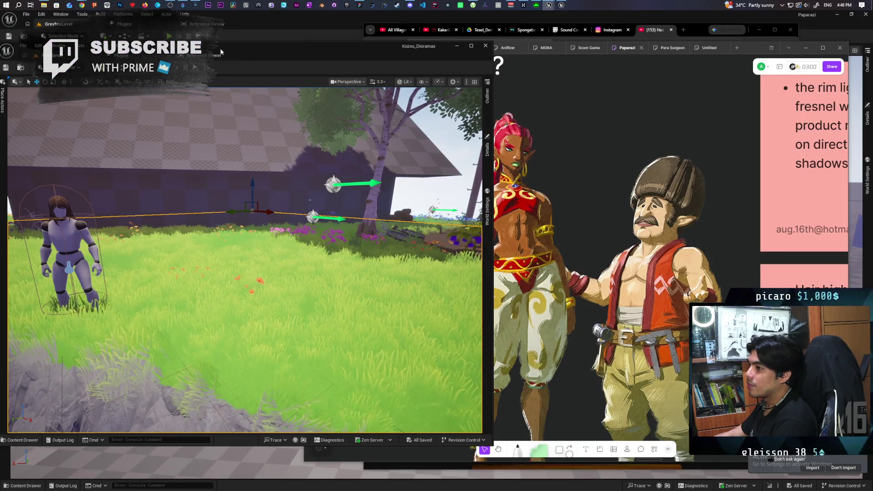
- Load the TestMaterials map from the Maps folder and maximise the editor window
{"action": "left_click_drag", "start_coordinate": [279, 50], "coordinate": [306, 48]}
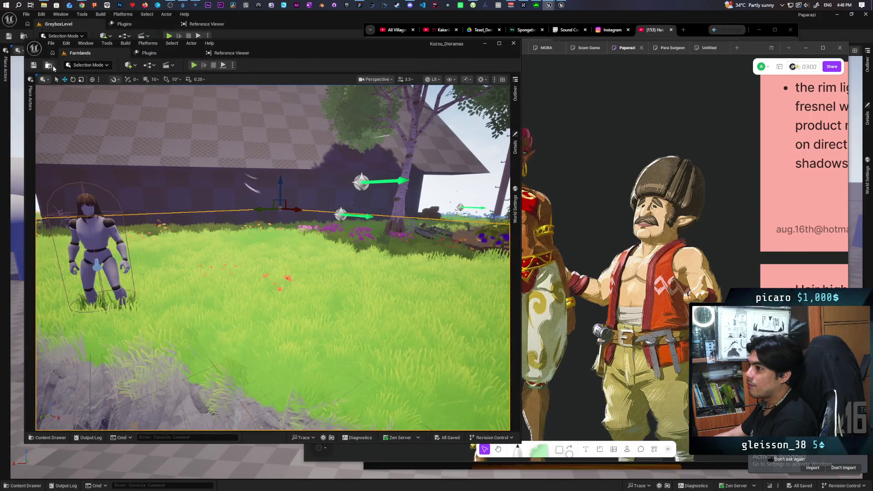
{"action": "left_click", "coordinate": [52, 66]}
{"action": "double_click", "coordinate": [200, 340]}
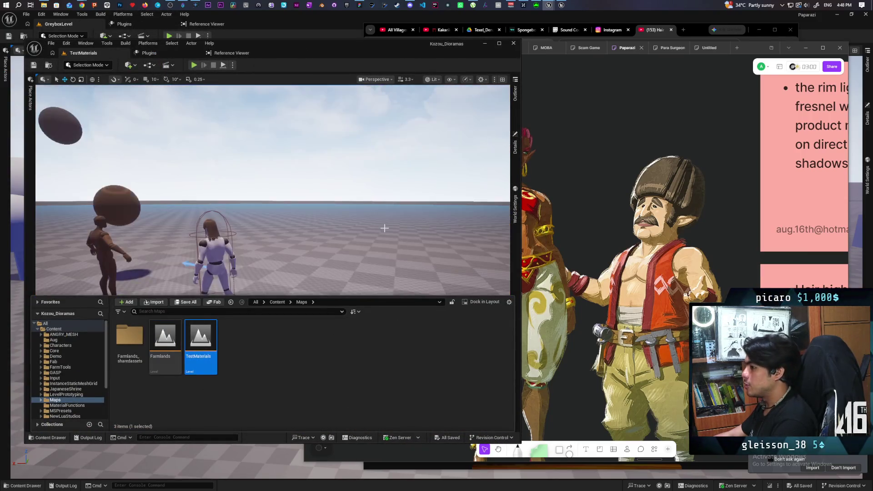
{"action": "double_click", "coordinate": [289, 52]}
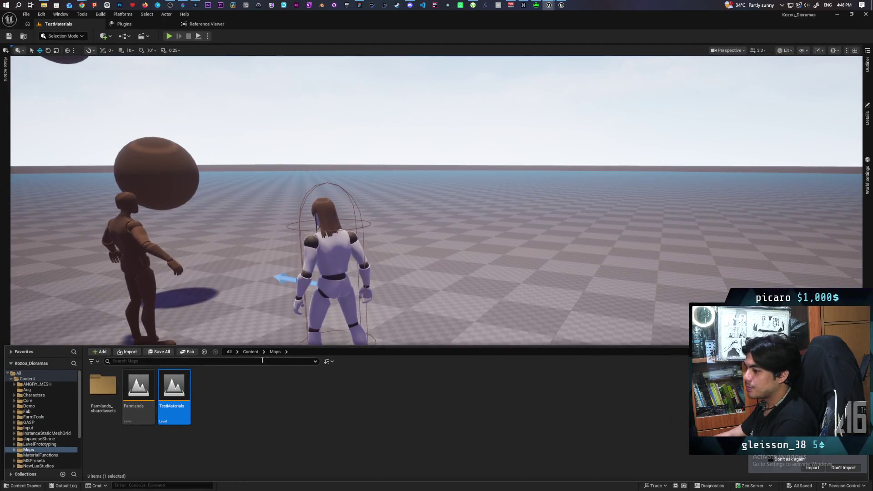
- Check the Sphere's StaticMeshComponent Overlay Material is None, then open the Content Drawer
{"action": "left_click", "coordinate": [867, 117]}
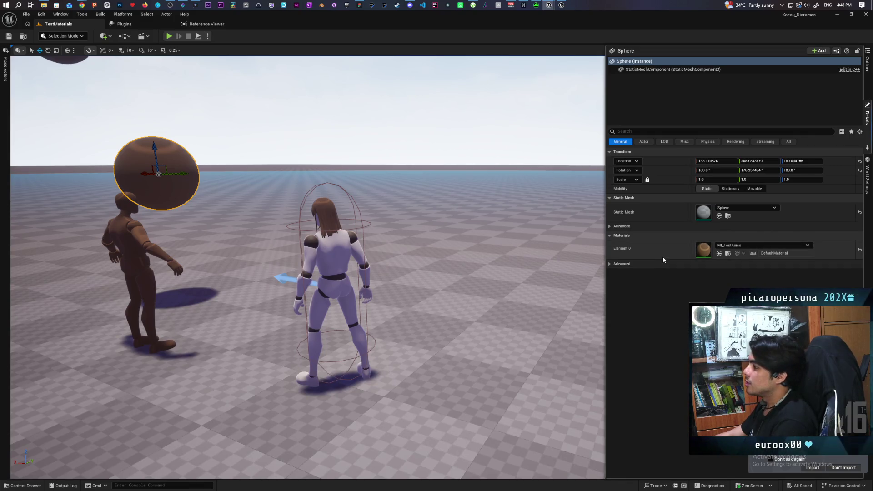
{"action": "left_click", "coordinate": [608, 265]}
{"action": "left_click", "coordinate": [610, 264]}
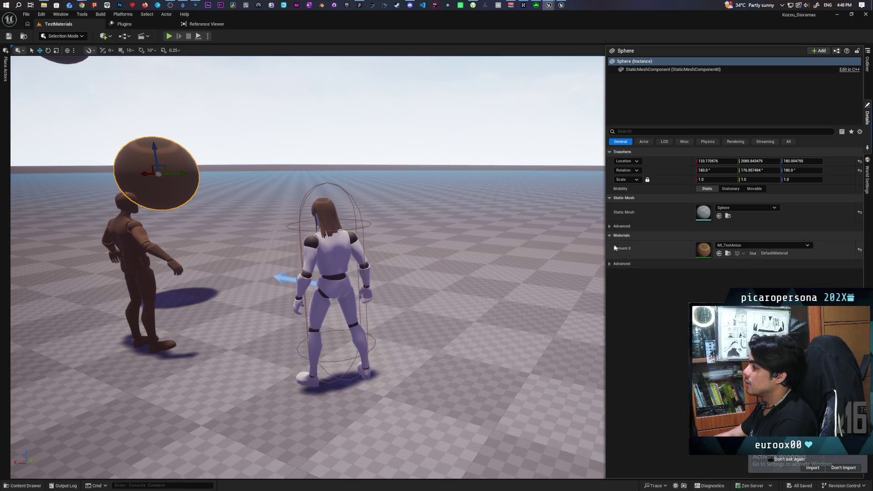
{"action": "left_click", "coordinate": [609, 226]}
{"action": "left_click", "coordinate": [610, 226]}
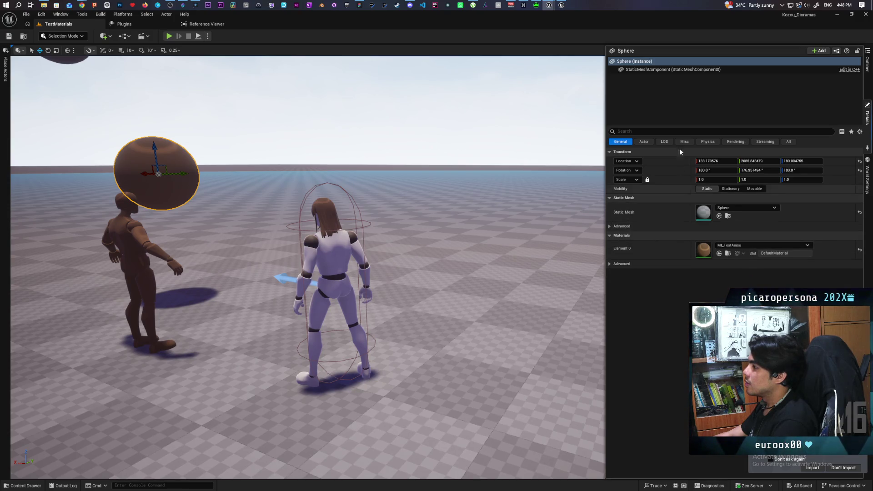
{"action": "left_click", "coordinate": [636, 69]}
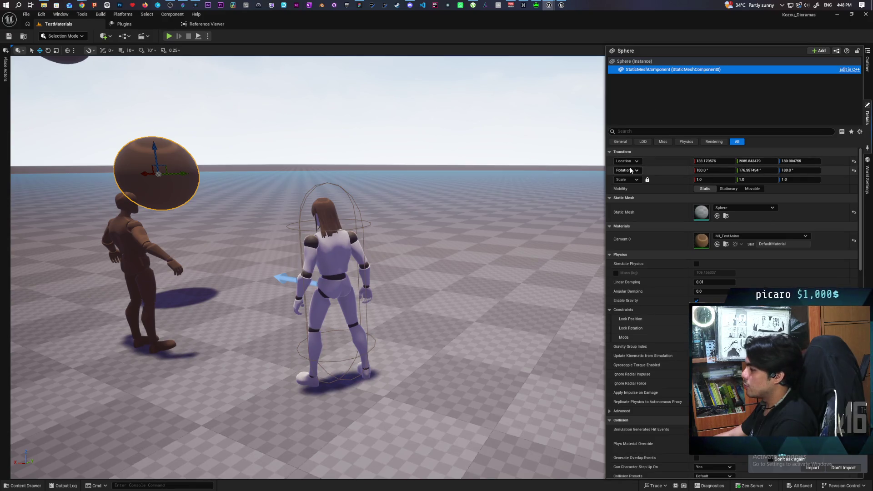
{"action": "left_click", "coordinate": [642, 131]}
{"action": "type", "text": "overl"}
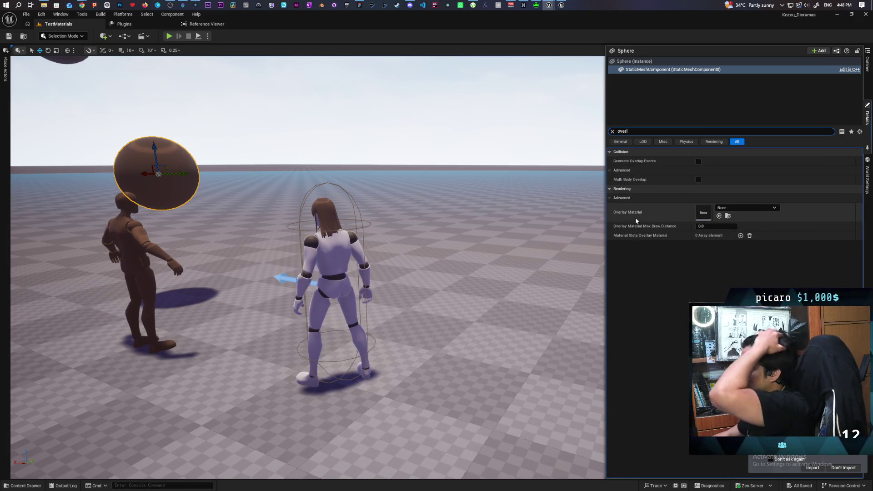
{"action": "left_click", "coordinate": [611, 131]}
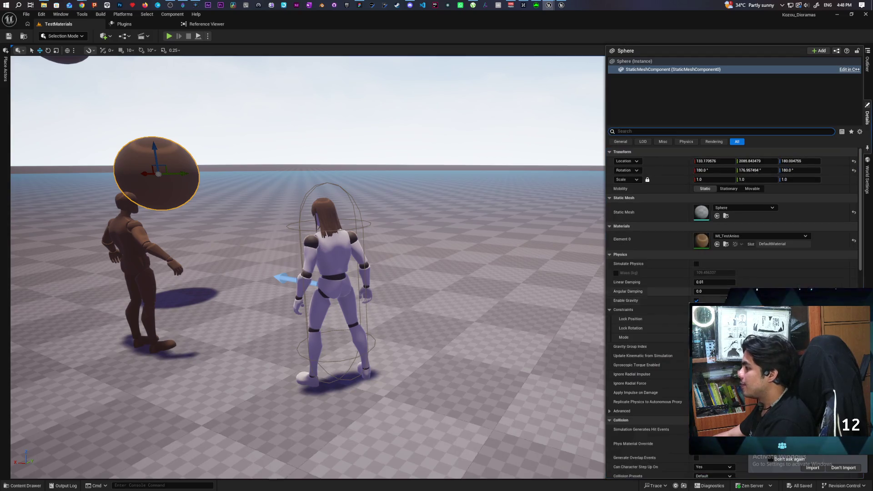
{"action": "key", "text": "ctrl+space"}
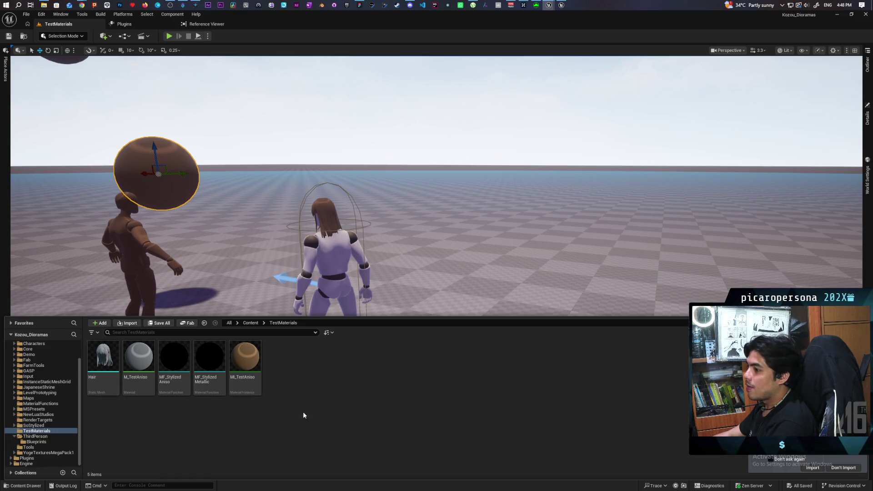
- Create material M_StylizedOverlay in TestMaterials and open it in the Material Editor
{"action": "right_click", "coordinate": [305, 393]}
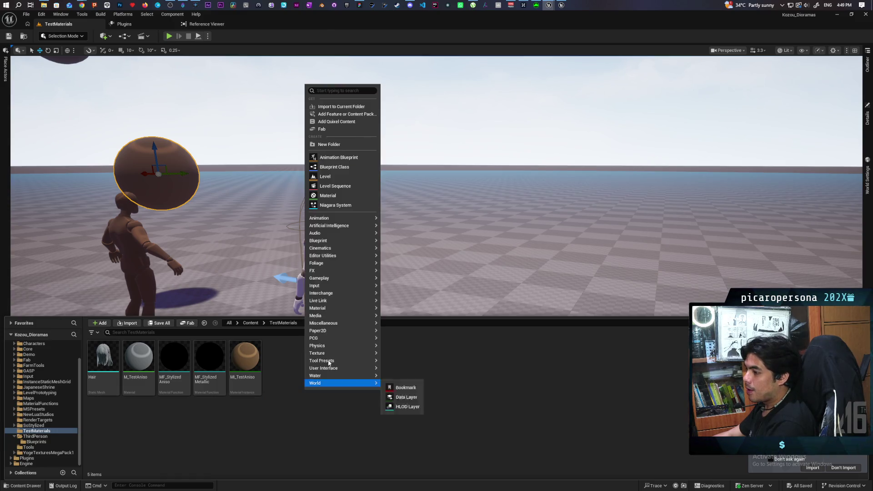
{"action": "left_click", "coordinate": [341, 196]}
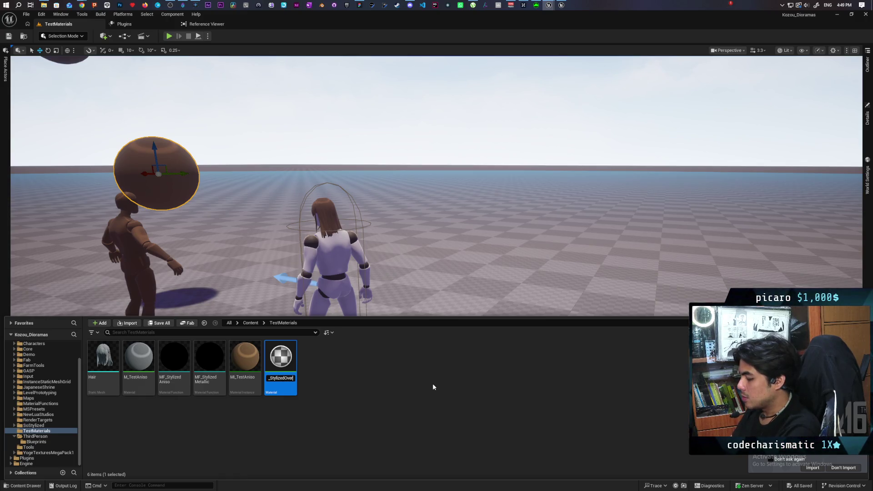
{"action": "key", "text": "Return"}
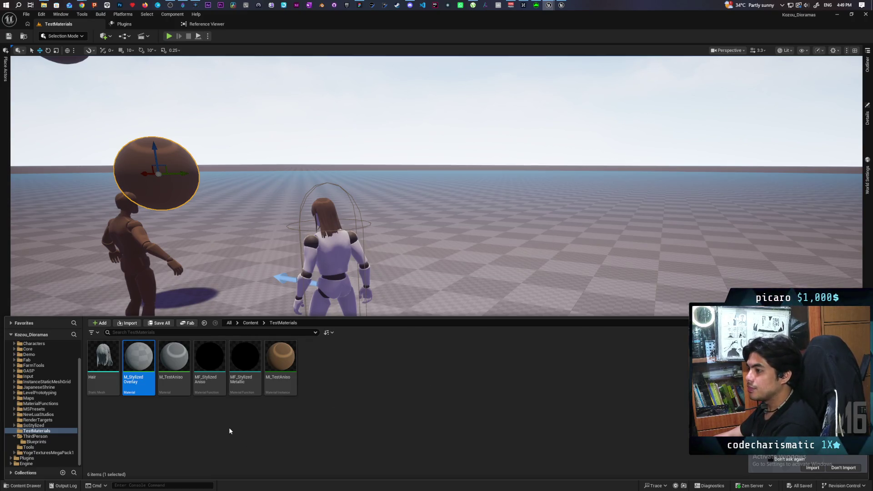
{"action": "double_click", "coordinate": [139, 359]}
{"action": "mouse_move", "coordinate": [548, 5]}
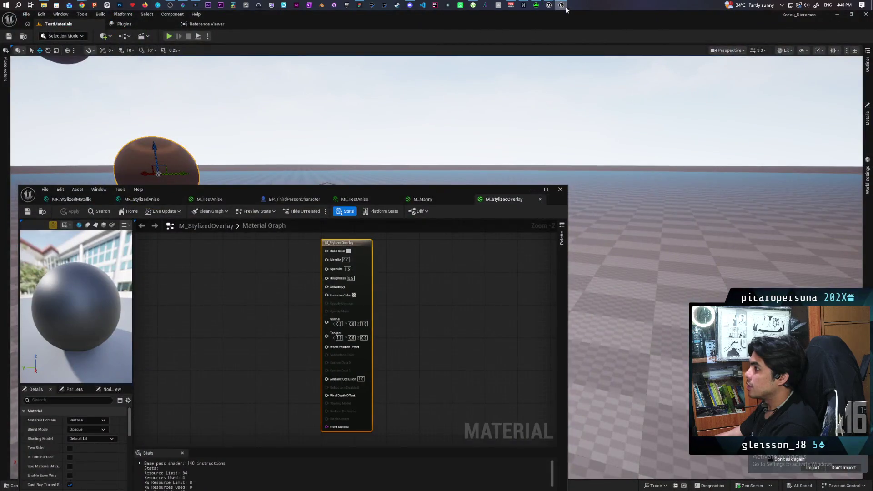
{"action": "left_click", "coordinate": [546, 40]}
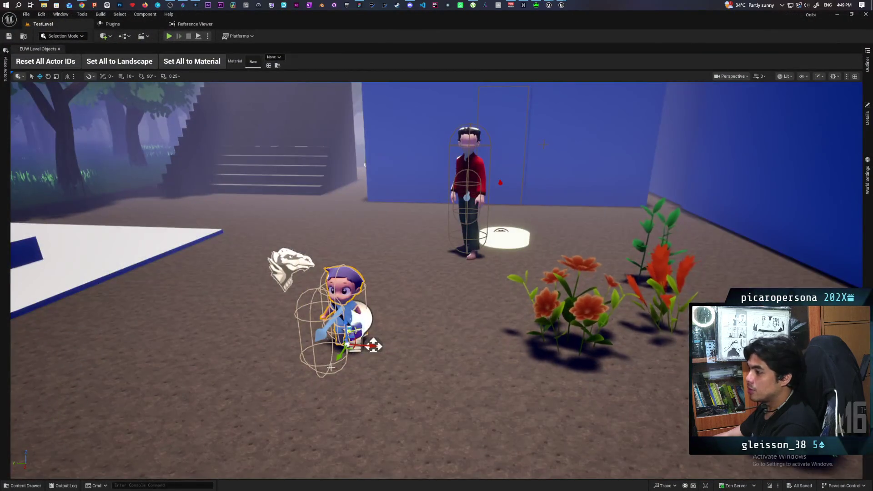
{"action": "key", "text": "ctrl+space"}
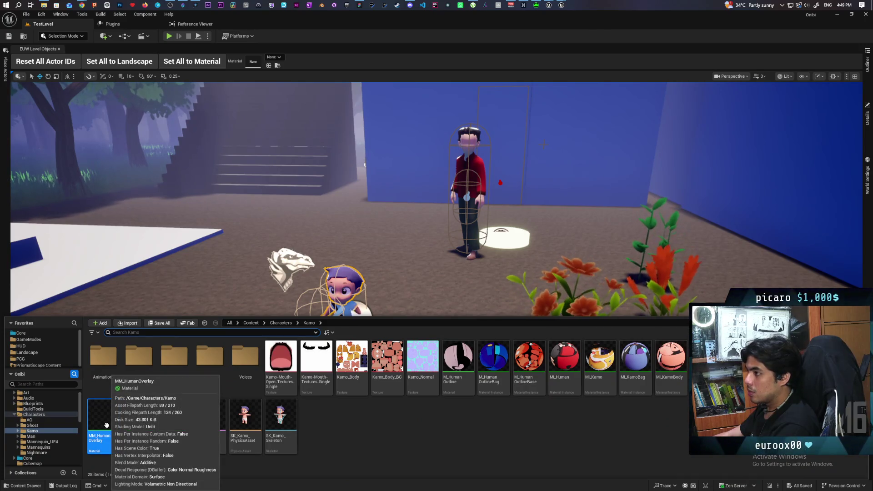
{"action": "double_click", "coordinate": [106, 425]}
{"action": "scroll", "coordinate": [424, 309], "scroll_direction": "down", "scroll_amount": 4}
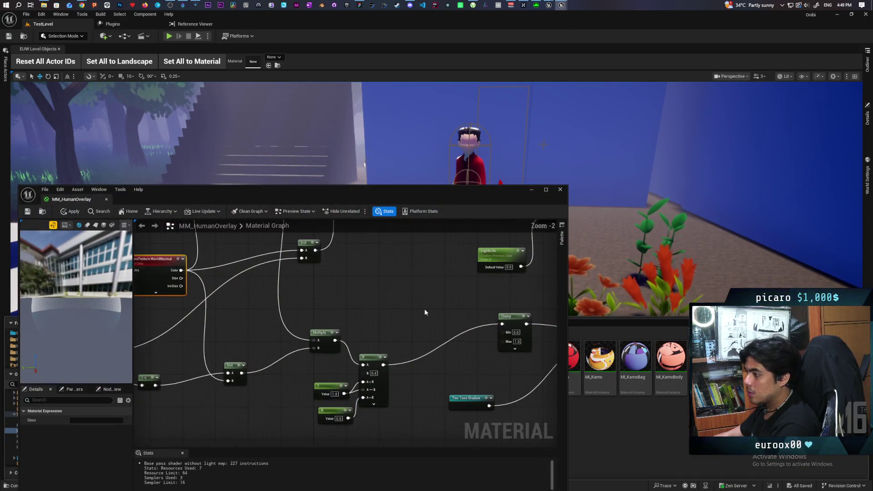
{"action": "left_click_drag", "start_coordinate": [488, 278], "coordinate": [426, 325]}
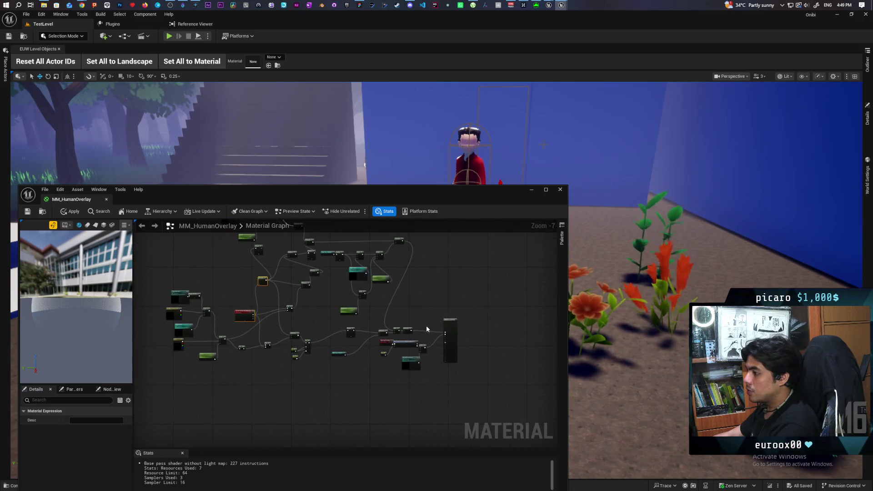
{"action": "left_click", "coordinate": [450, 325]}
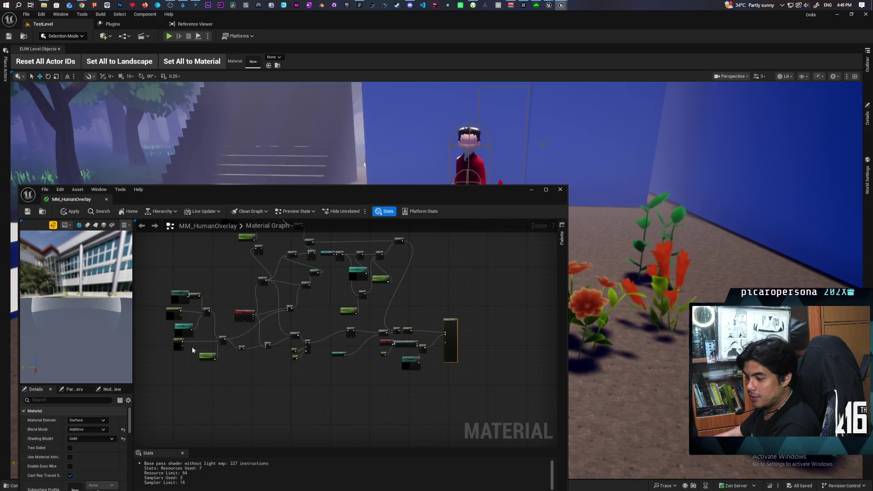
{"action": "left_click_drag", "start_coordinate": [546, 194], "coordinate": [584, 119]}
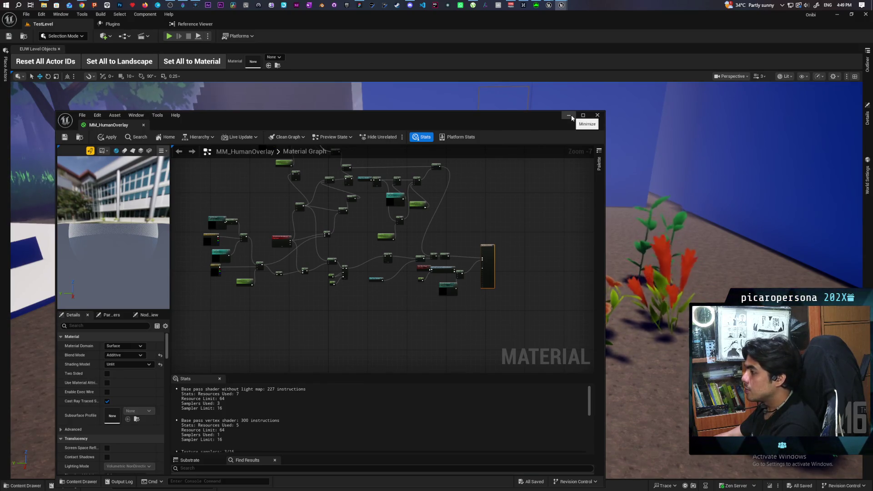
{"action": "left_click", "coordinate": [572, 117]}
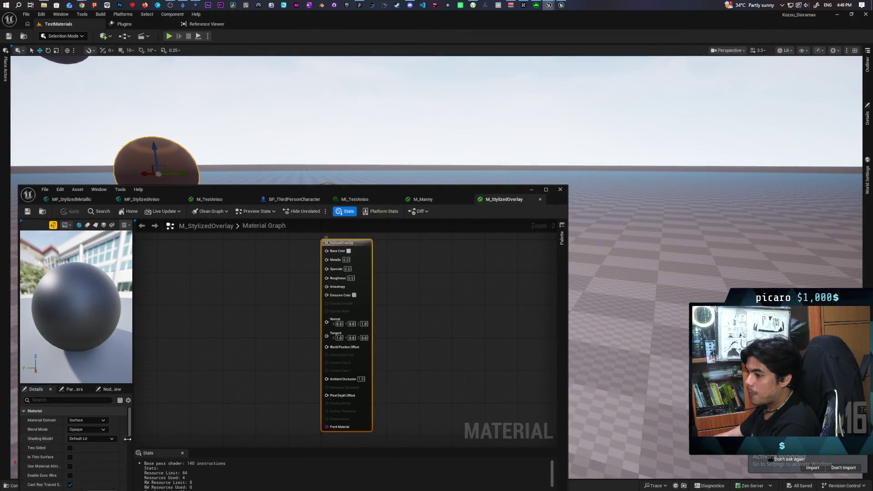
- Set M_StylizedOverlay's blend mode to Additive and shading model to Unlit
{"action": "left_click", "coordinate": [88, 429]}
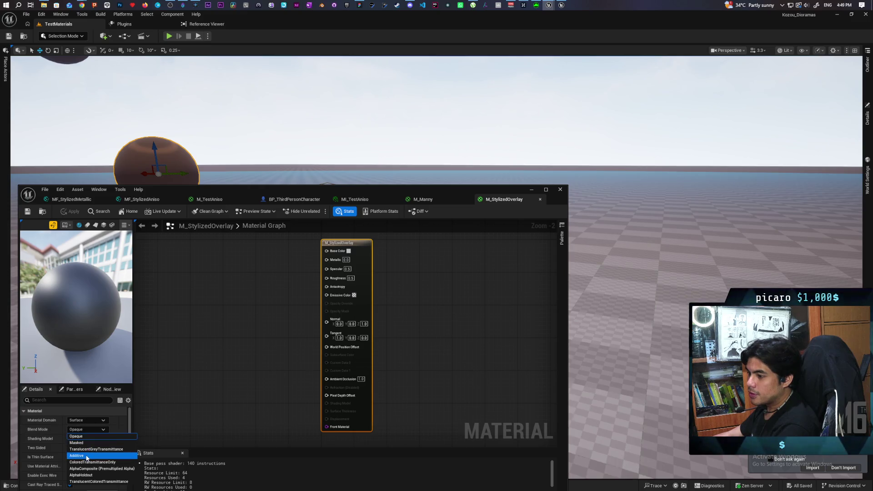
{"action": "left_click", "coordinate": [89, 455]}
{"action": "left_click", "coordinate": [90, 438]}
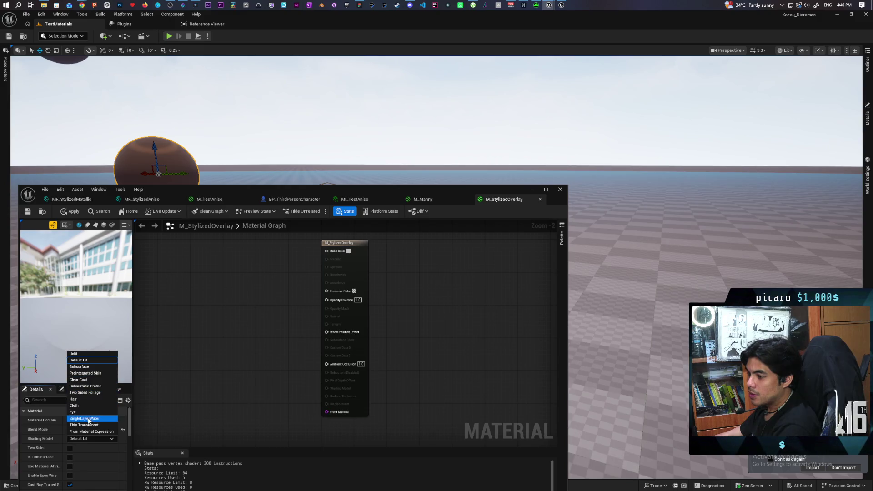
{"action": "left_click", "coordinate": [89, 354]}
- Apply the material changes and browse to M_StylizedOverlay in the Content Browser
{"action": "left_click_drag", "start_coordinate": [229, 328], "coordinate": [370, 335]}
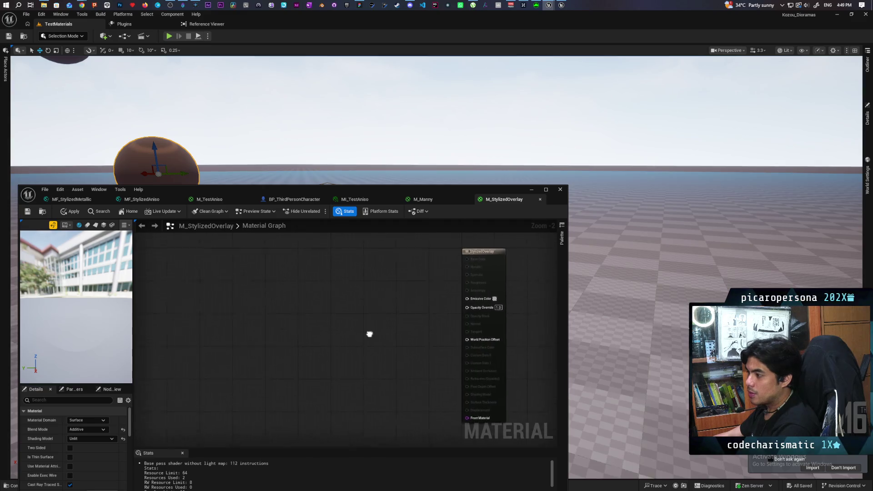
{"action": "left_click", "coordinate": [27, 212]}
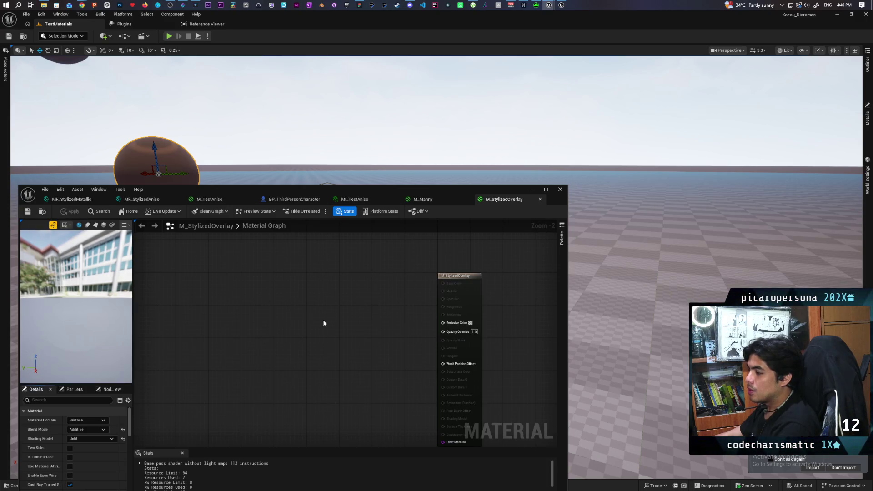
{"action": "left_click", "coordinate": [43, 212]}
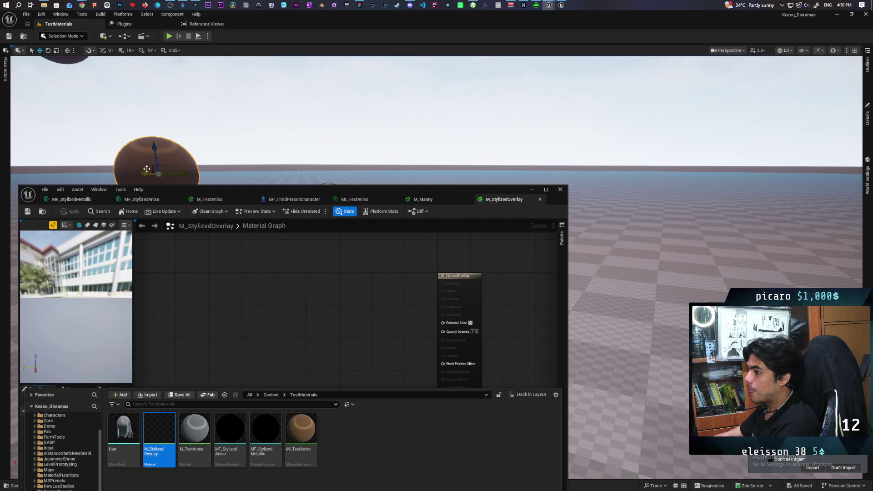
- Assign M_StylizedOverlay as the Sphere's Overlay Material and save the level
{"action": "left_click", "coordinate": [868, 123]}
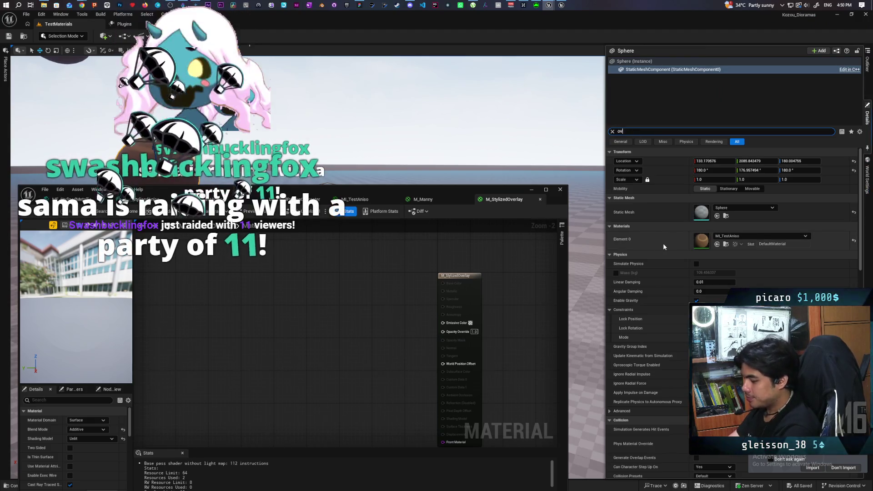
{"action": "type", "text": "overl"}
{"action": "left_click", "coordinate": [718, 216]}
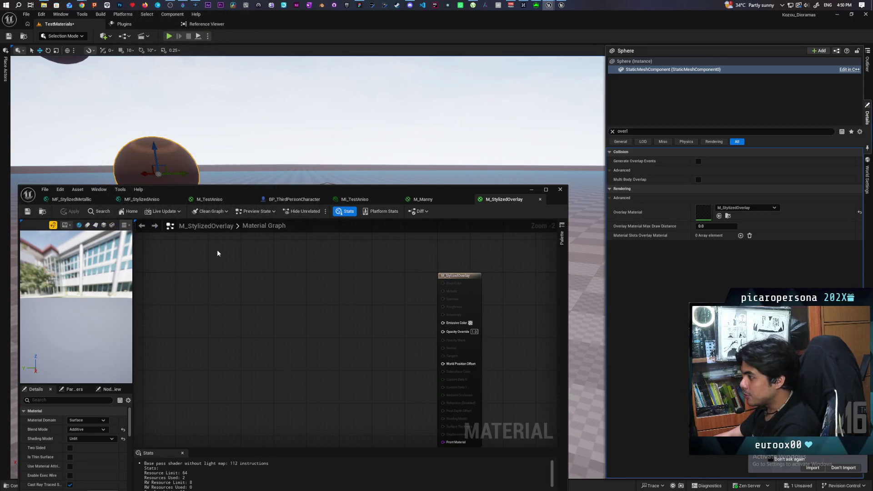
{"action": "key", "text": "ctrl+s"}
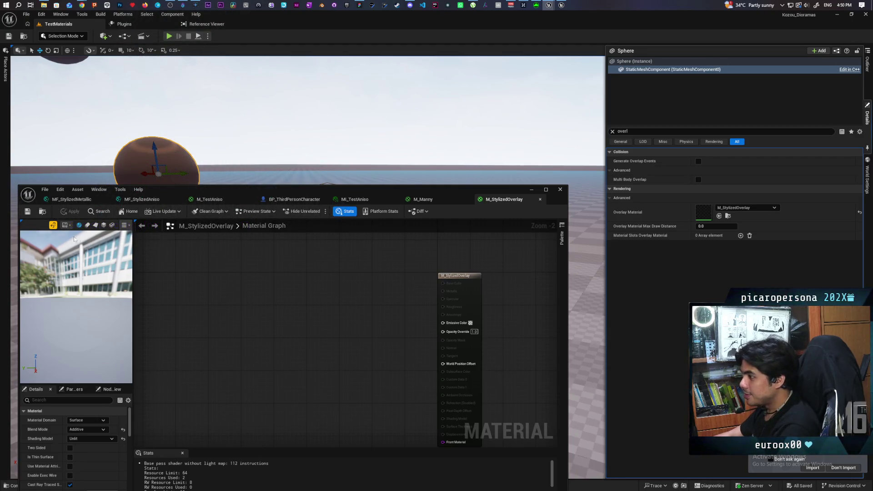
{"action": "left_click", "coordinate": [28, 211]}
{"action": "left_click_drag", "start_coordinate": [413, 194], "coordinate": [418, 374]}
{"action": "scroll", "coordinate": [436, 209], "scroll_direction": "down", "scroll_amount": 5}
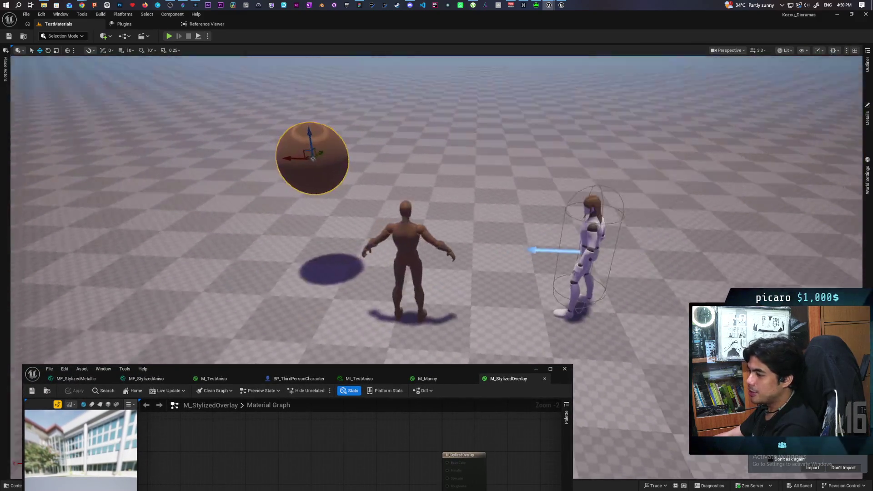
- Zoom the viewport around the mannequins, then bring up the Epic Games Launcher
{"action": "scroll", "coordinate": [437, 209], "scroll_direction": "up", "scroll_amount": 10}
{"action": "scroll", "coordinate": [437, 209], "scroll_direction": "down", "scroll_amount": 5}
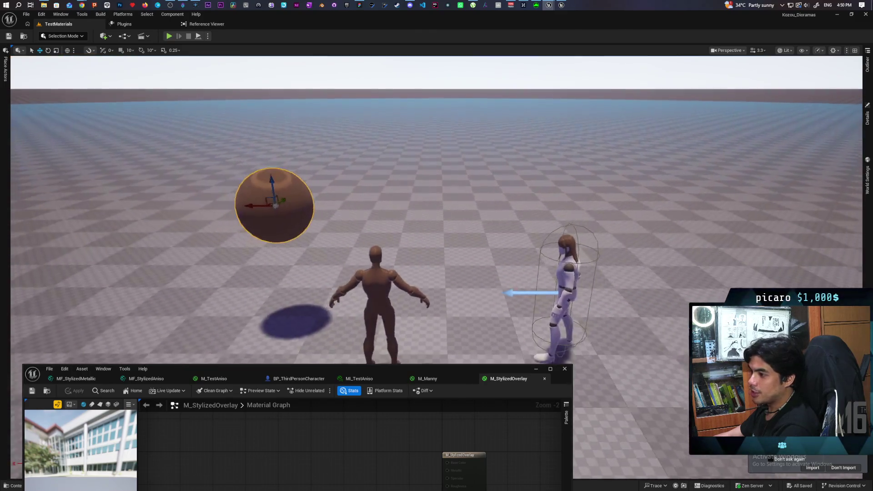
{"action": "scroll", "coordinate": [437, 209], "scroll_direction": "up", "scroll_amount": 8}
{"action": "scroll", "coordinate": [437, 209], "scroll_direction": "down", "scroll_amount": 5}
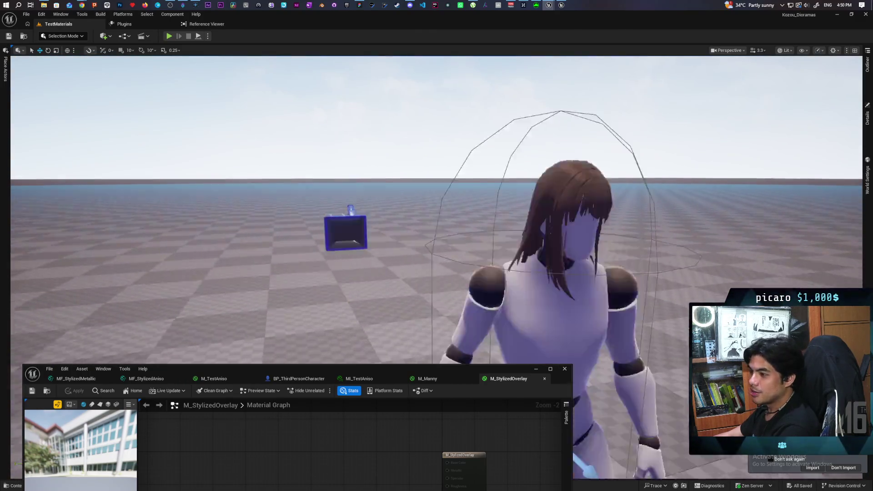
{"action": "scroll", "coordinate": [436, 209], "scroll_direction": "up", "scroll_amount": 8}
{"action": "scroll", "coordinate": [436, 209], "scroll_direction": "down", "scroll_amount": 3}
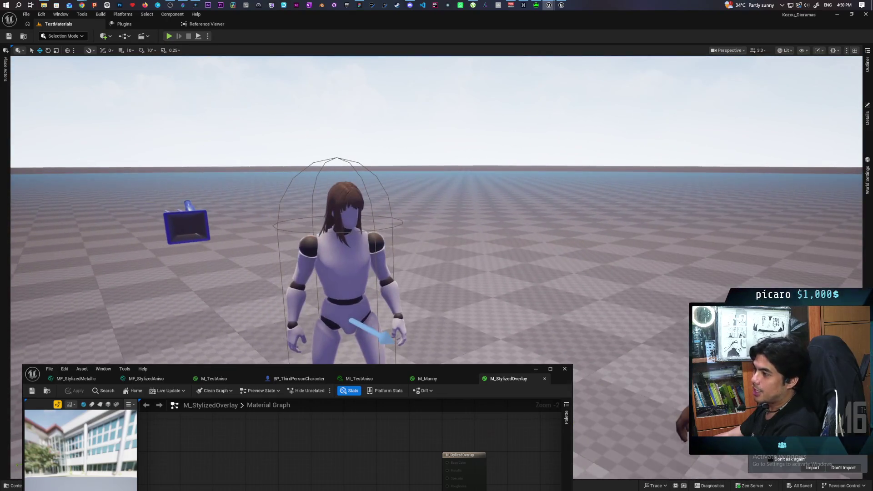
{"action": "scroll", "coordinate": [348, 198], "scroll_direction": "down", "scroll_amount": 4}
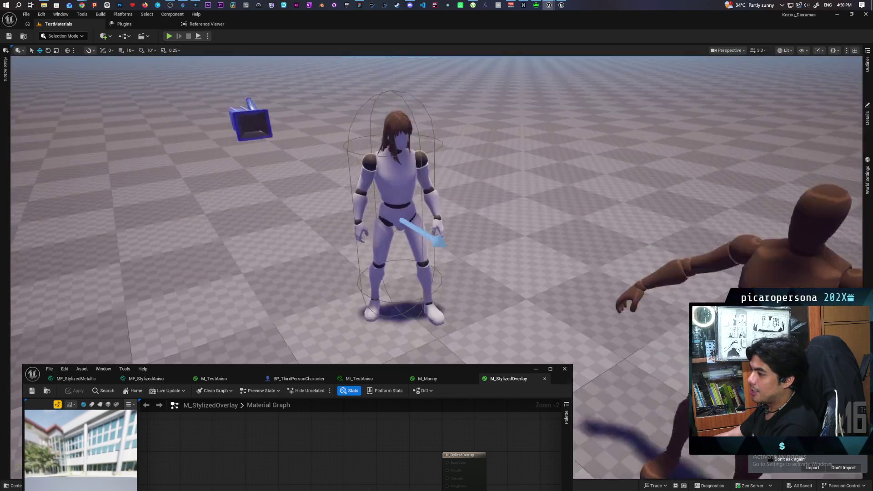
{"action": "scroll", "coordinate": [348, 198], "scroll_direction": "up", "scroll_amount": 4}
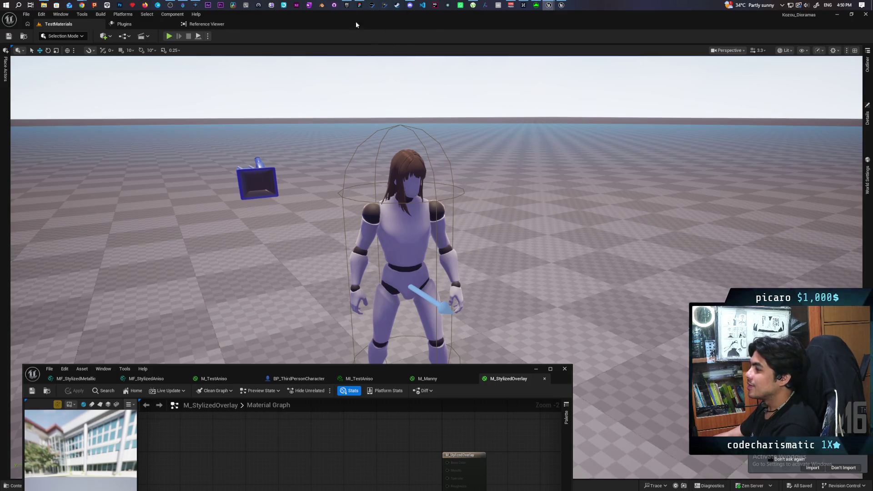
{"action": "left_click", "coordinate": [345, 5]}
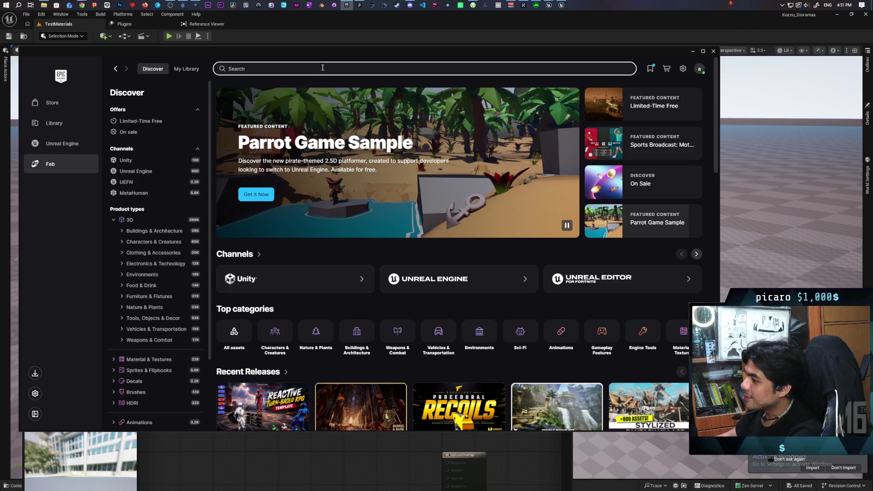
- Search Fab for 'stylized armor', then return to the Unreal editor window
{"action": "type", "text": "stylized armor"}
{"action": "key", "text": "Return"}
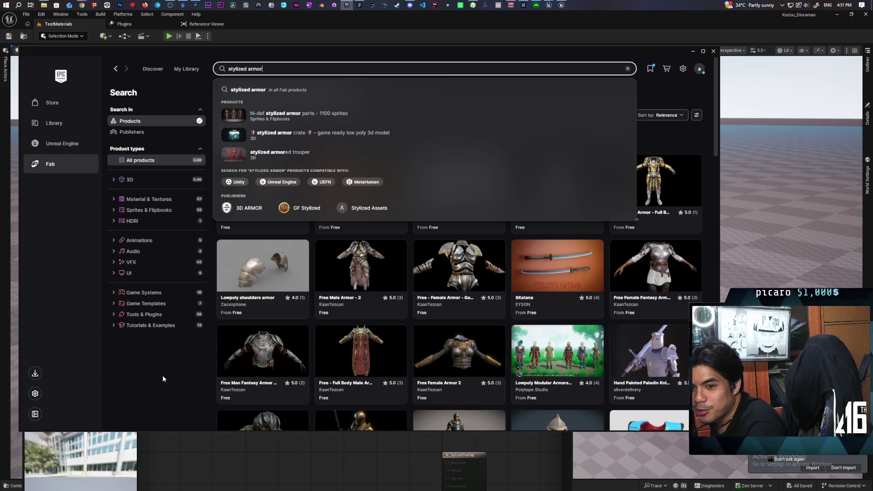
{"action": "key", "text": "Return"}
{"action": "left_click", "coordinate": [614, 14]}
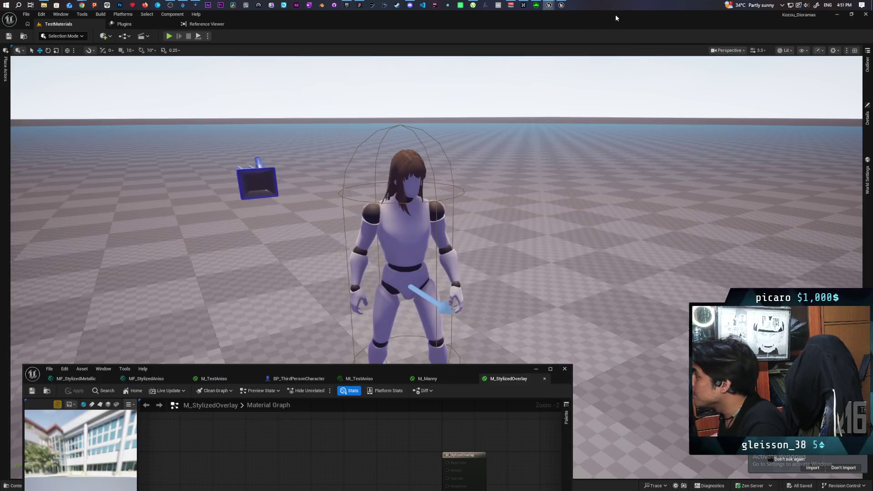
- Frame both mannequins and the sphere in the viewport and save the level
{"action": "mouse_move", "coordinate": [454, 197]}
{"action": "left_mouse_down"}
{"action": "mouse_move", "coordinate": [473, 213]}
{"action": "mouse_move", "coordinate": [459, 237]}
{"action": "mouse_move", "coordinate": [450, 200]}
{"action": "mouse_move", "coordinate": [455, 218]}
{"action": "mouse_move", "coordinate": [450, 196]}
{"action": "mouse_move", "coordinate": [455, 214]}
{"action": "mouse_move", "coordinate": [459, 186]}
{"action": "mouse_move", "coordinate": [470, 222]}
{"action": "mouse_move", "coordinate": [558, 163]}
{"action": "left_mouse_up"}
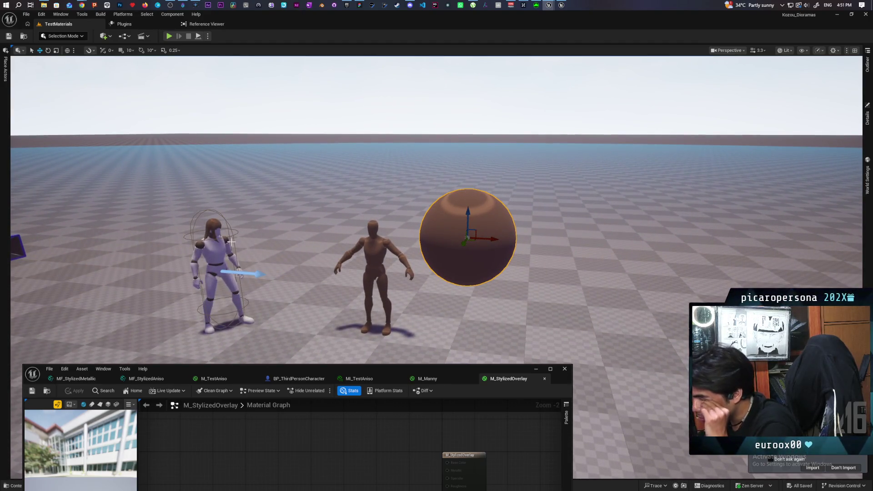
{"action": "scroll", "coordinate": [221, 214], "scroll_direction": "up", "scroll_amount": 3}
{"action": "mouse_move", "coordinate": [462, 193]}
{"action": "left_mouse_down"}
{"action": "mouse_move", "coordinate": [500, 219]}
{"action": "mouse_move", "coordinate": [523, 262]}
{"action": "mouse_move", "coordinate": [496, 222]}
{"action": "mouse_move", "coordinate": [522, 243]}
{"action": "mouse_move", "coordinate": [510, 244]}
{"action": "mouse_move", "coordinate": [504, 223]}
{"action": "mouse_move", "coordinate": [510, 255]}
{"action": "left_mouse_up"}
{"action": "key", "text": "ctrl+s"}
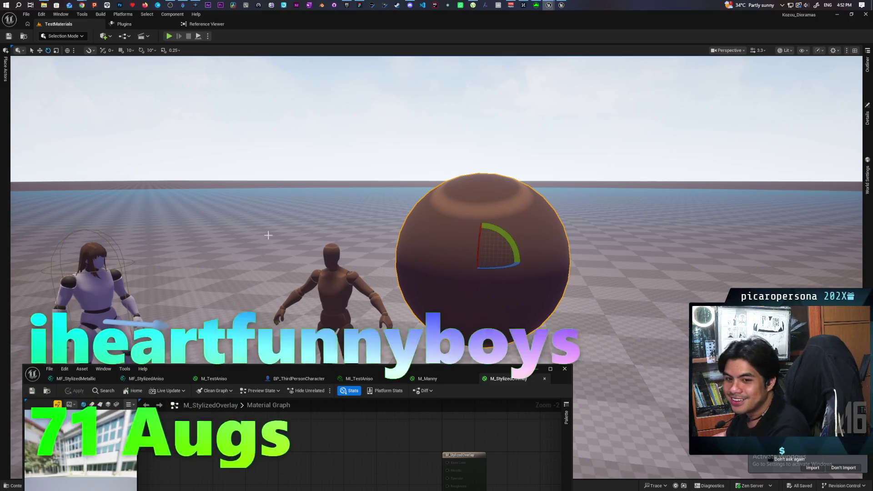
- Pull the camera back to show the whole sphere and shift the material editor window upward
{"action": "mouse_move", "coordinate": [267, 237]}
{"action": "left_mouse_down"}
{"action": "mouse_move", "coordinate": [266, 273]}
{"action": "mouse_move", "coordinate": [267, 236]}
{"action": "mouse_move", "coordinate": [245, 232]}
{"action": "left_mouse_up"}
{"action": "mouse_move", "coordinate": [209, 279]}
{"action": "left_mouse_down"}
{"action": "mouse_move", "coordinate": [209, 310]}
{"action": "mouse_move", "coordinate": [209, 279]}
{"action": "left_mouse_up"}
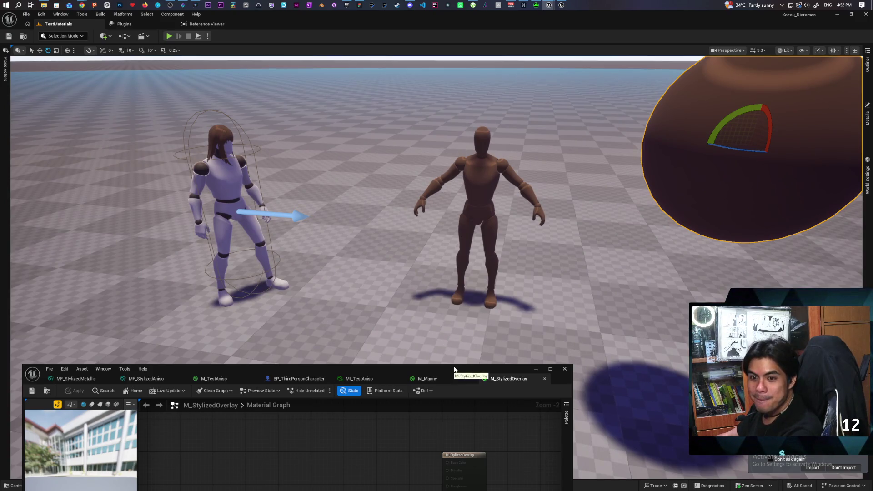
{"action": "mouse_move", "coordinate": [460, 300]}
{"action": "left_mouse_down"}
{"action": "mouse_move", "coordinate": [460, 318]}
{"action": "mouse_move", "coordinate": [460, 291]}
{"action": "mouse_move", "coordinate": [460, 318]}
{"action": "left_mouse_up"}
{"action": "scroll", "coordinate": [720, 92], "scroll_direction": "up", "scroll_amount": 3}
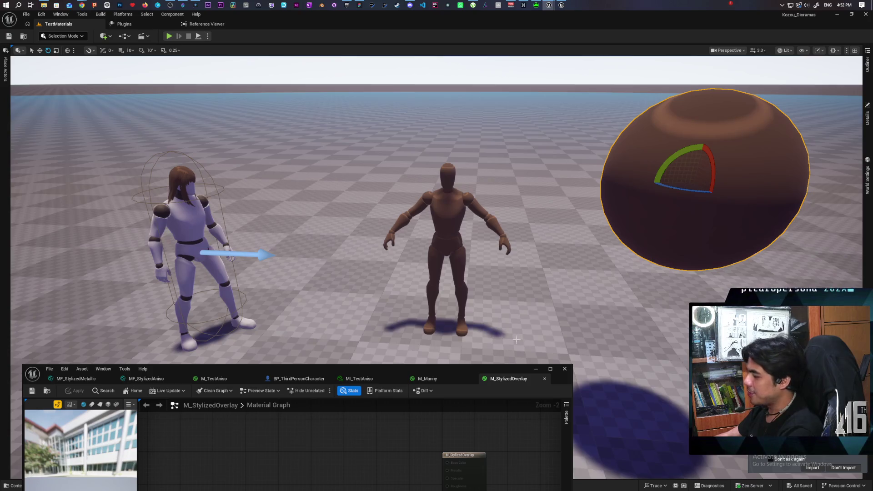
{"action": "left_click_drag", "start_coordinate": [459, 367], "coordinate": [452, 286]}
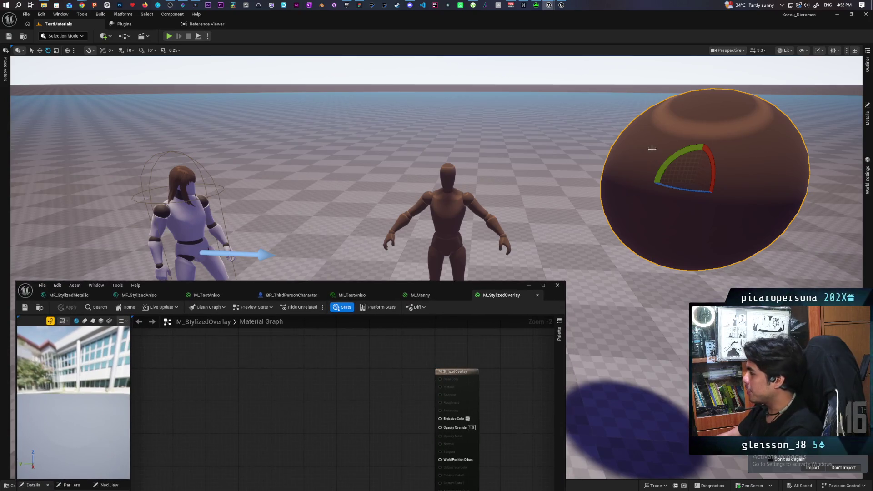
{"action": "left_click_drag", "start_coordinate": [512, 284], "coordinate": [519, 290]}
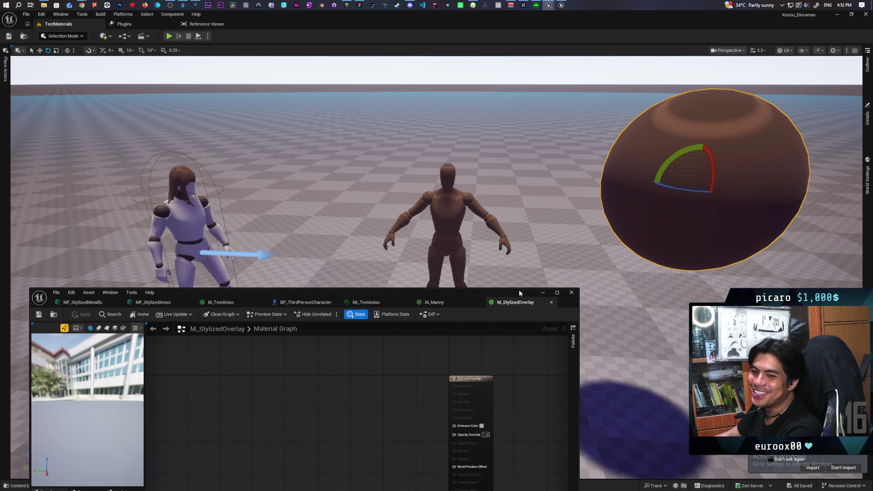
{"action": "mouse_move", "coordinate": [519, 291]}
{"action": "left_mouse_down"}
{"action": "mouse_move", "coordinate": [564, 225]}
{"action": "mouse_move", "coordinate": [546, 194]}
{"action": "mouse_move", "coordinate": [540, 250]}
{"action": "mouse_move", "coordinate": [541, 231]}
{"action": "mouse_move", "coordinate": [517, 298]}
{"action": "left_mouse_up"}
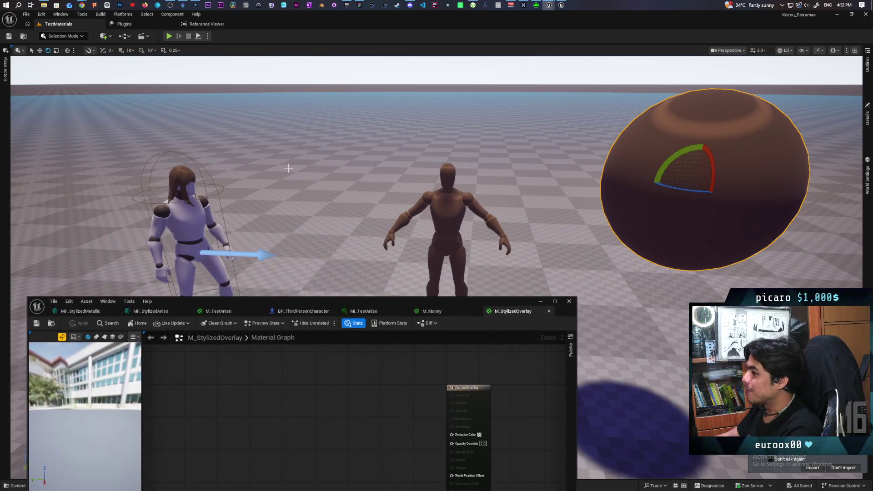
{"action": "scroll", "coordinate": [236, 172], "scroll_direction": "up", "scroll_amount": 4}
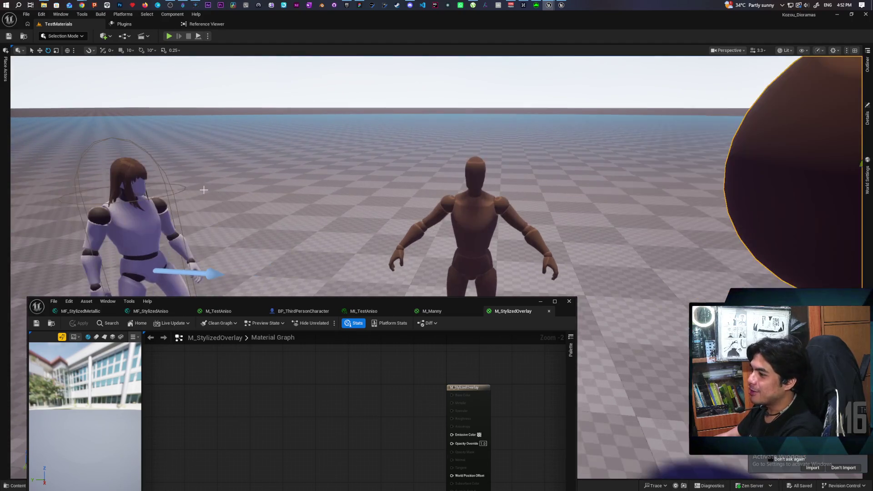
{"action": "key", "text": "f"}
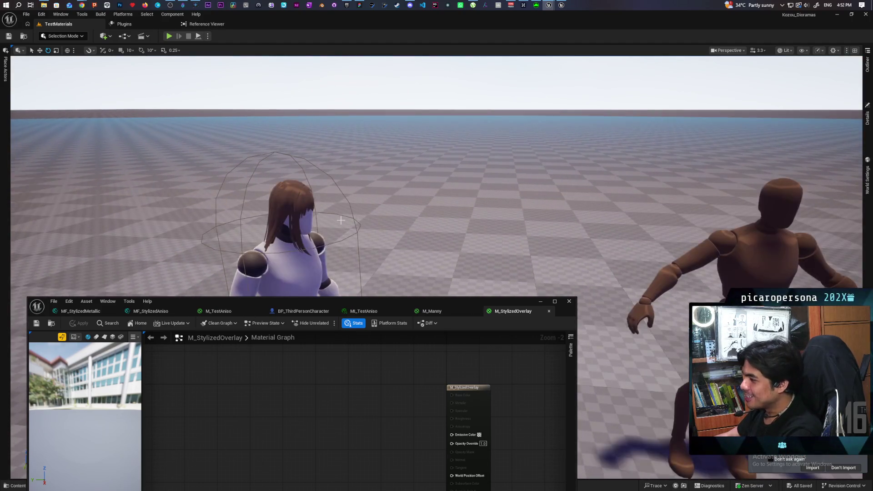
{"action": "left_click_drag", "start_coordinate": [320, 201], "coordinate": [318, 177]}
- Minimize the material editor and start Play From Here on the viewport floor
{"action": "left_click", "coordinate": [541, 301]}
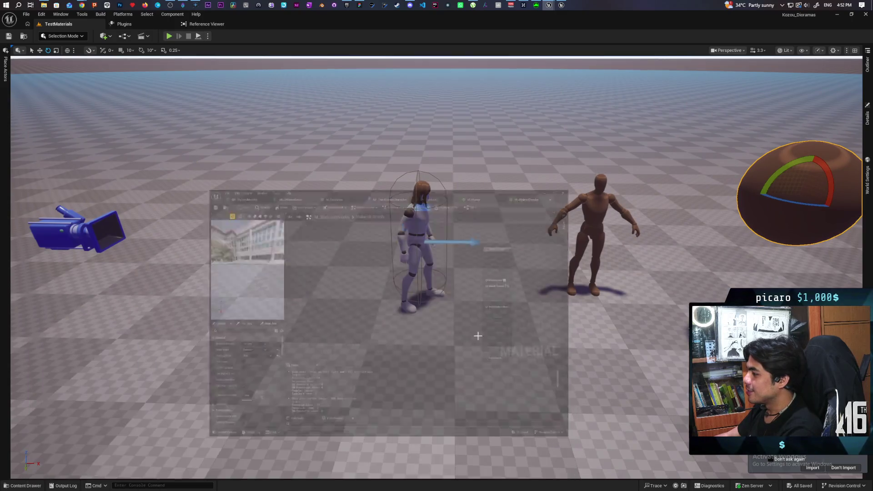
{"action": "right_click", "coordinate": [306, 344]}
{"action": "left_click", "coordinate": [318, 335]}
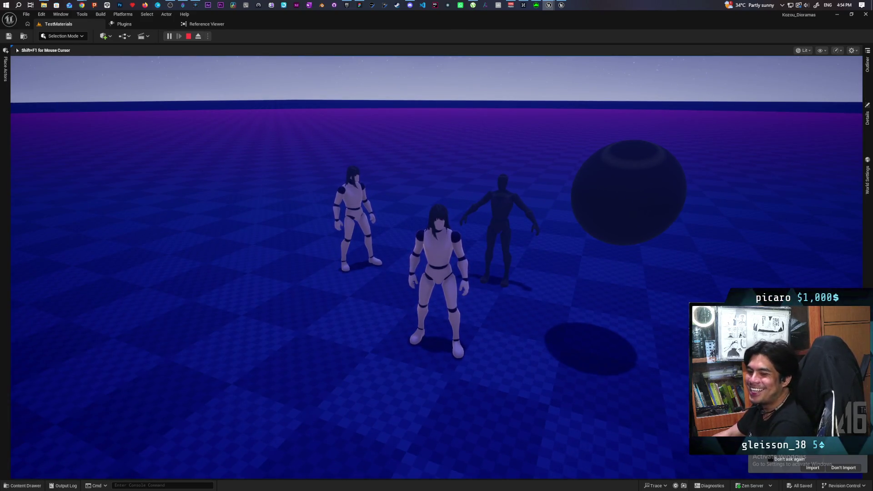
- Stop the play session, swing the camera onto the mannequin, and open the Content Drawer
{"action": "key", "text": "Escape"}
{"action": "mouse_move", "coordinate": [437, 333]}
{"action": "left_mouse_down"}
{"action": "mouse_move", "coordinate": [491, 319]}
{"action": "mouse_move", "coordinate": [499, 259]}
{"action": "mouse_move", "coordinate": [500, 318]}
{"action": "left_mouse_up"}
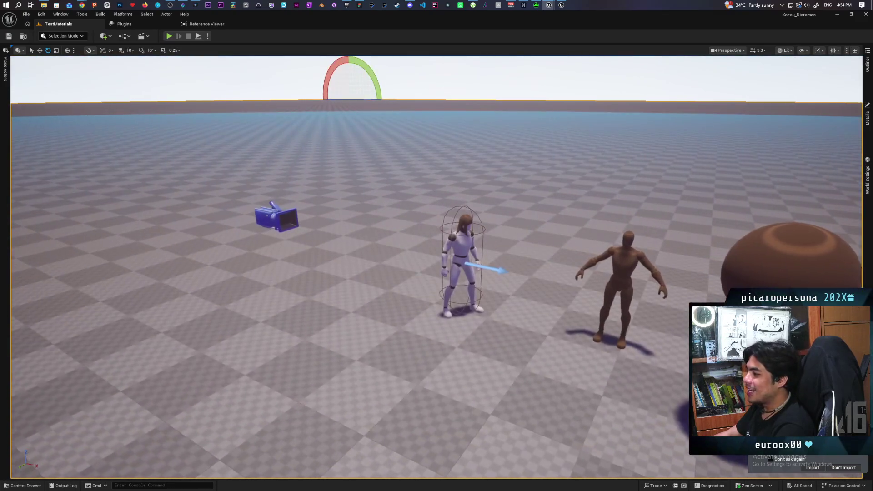
{"action": "mouse_move", "coordinate": [417, 343]}
{"action": "left_mouse_down"}
{"action": "mouse_move", "coordinate": [445, 328]}
{"action": "mouse_move", "coordinate": [188, 465]}
{"action": "left_mouse_up"}
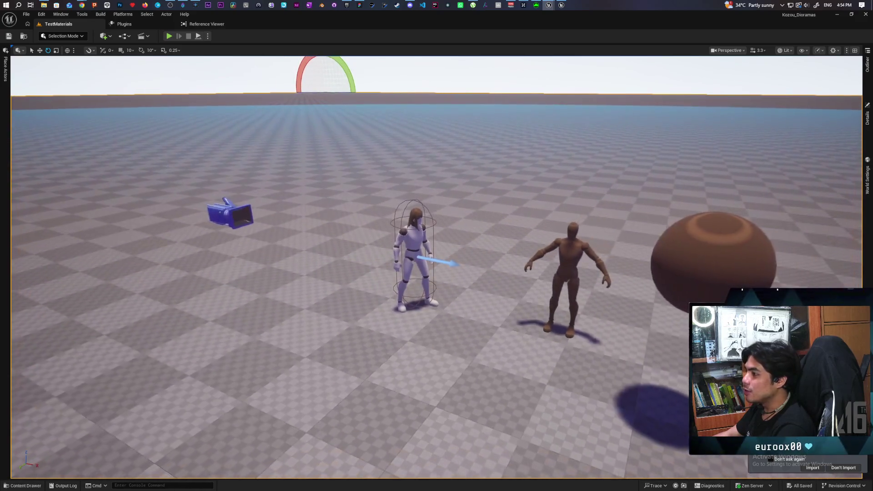
{"action": "left_click", "coordinate": [27, 485]}
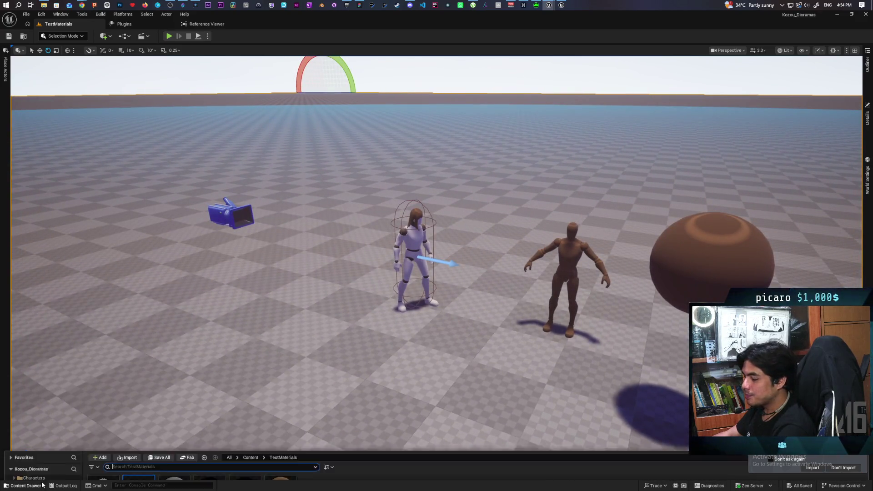
- Switch to the Onibi project's editor and open the MM_HumanOverlay material
{"action": "right_click", "coordinate": [141, 382]}
{"action": "key", "text": "Escape"}
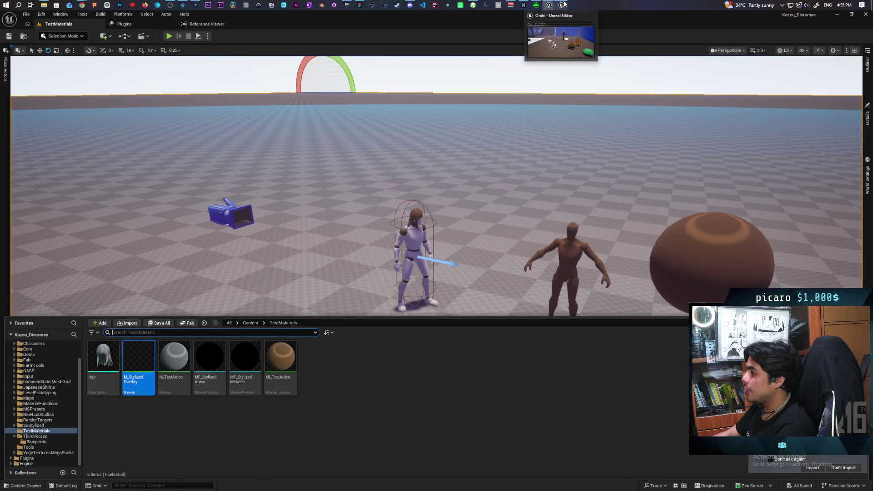
{"action": "left_click", "coordinate": [560, 18]}
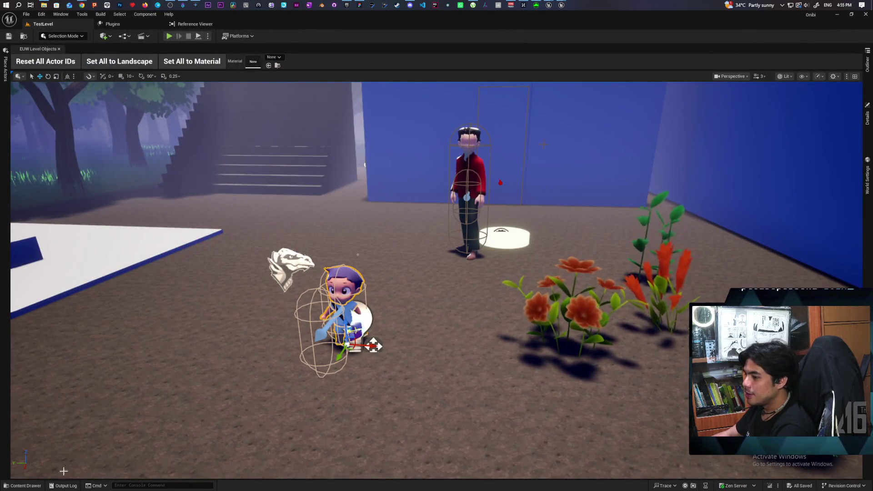
{"action": "left_click", "coordinate": [26, 486]}
{"action": "double_click", "coordinate": [103, 439]}
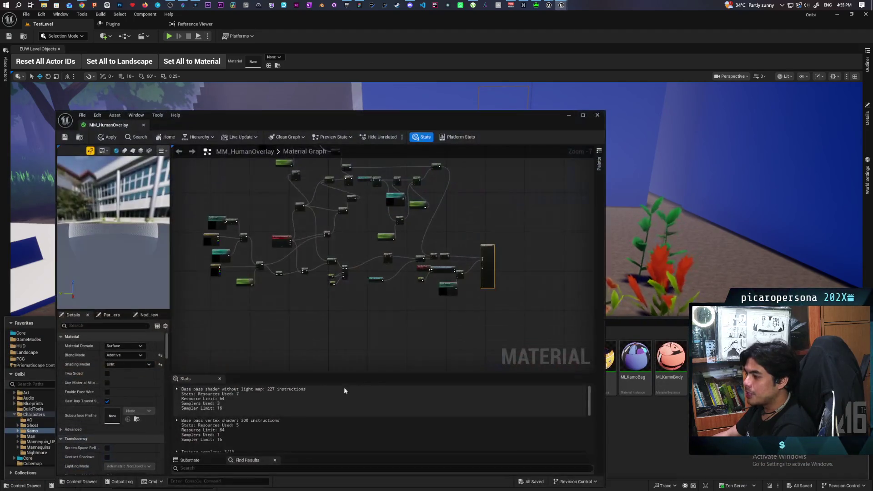
- Marquee-select the MM_HumanOverlay nodes, then minimize the material editor and Onibi window
{"action": "scroll", "coordinate": [383, 308], "scroll_direction": "down", "scroll_amount": 2}
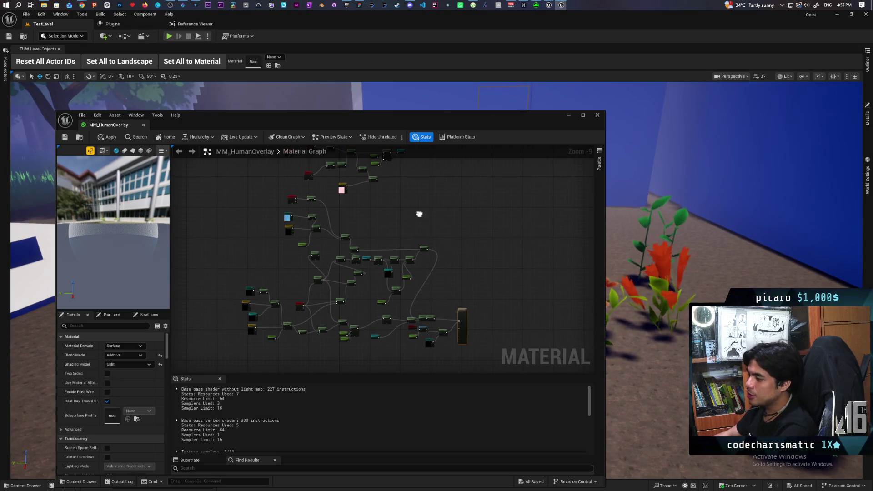
{"action": "scroll", "coordinate": [413, 266], "scroll_direction": "down", "scroll_amount": 3}
{"action": "left_click_drag", "start_coordinate": [277, 203], "coordinate": [493, 353]}
{"action": "left_click_drag", "start_coordinate": [278, 198], "coordinate": [462, 347]}
{"action": "left_click", "coordinate": [568, 119]}
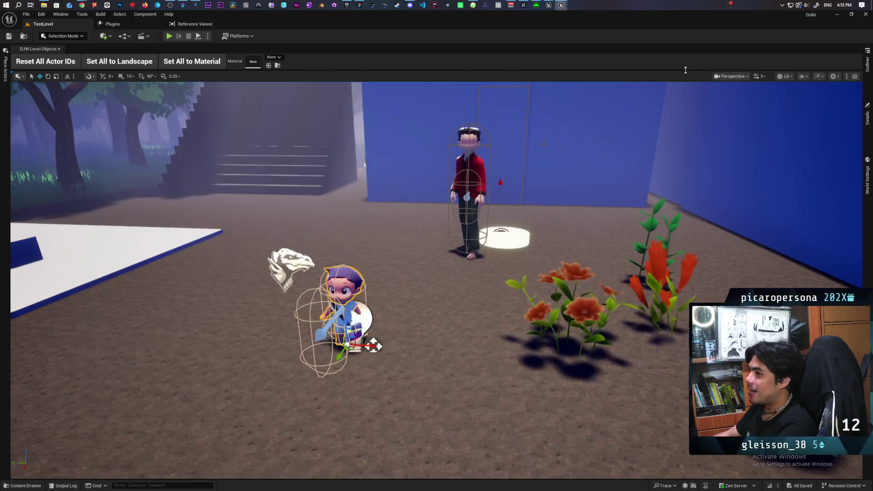
{"action": "left_click", "coordinate": [840, 17]}
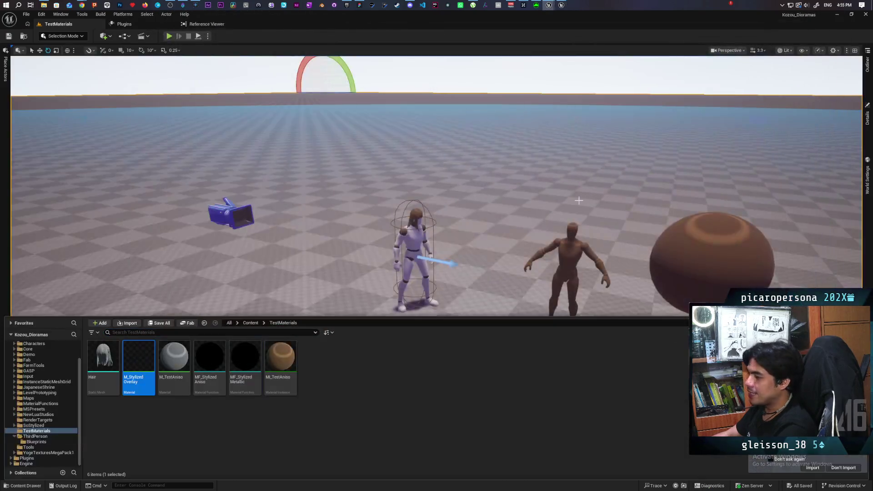
- Alt-drag the brown sphere along Y with the Move gizmo to place a copy on its right
{"action": "mouse_move", "coordinate": [549, 219]}
{"action": "left_mouse_down"}
{"action": "mouse_move", "coordinate": [535, 275]}
{"action": "mouse_move", "coordinate": [536, 250]}
{"action": "left_mouse_up"}
{"action": "left_click_drag", "start_coordinate": [323, 276], "coordinate": [324, 296]}
{"action": "mouse_move", "coordinate": [216, 340]}
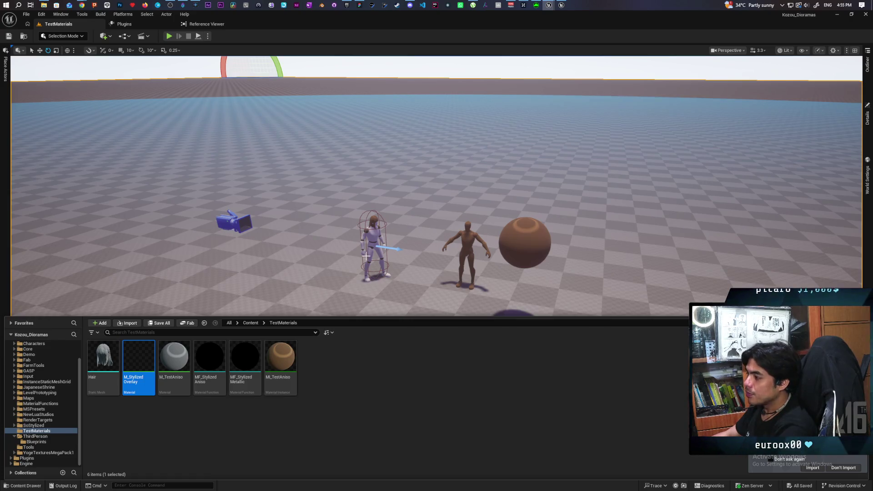
{"action": "scroll", "coordinate": [366, 256], "scroll_direction": "up", "scroll_amount": 3}
{"action": "scroll", "coordinate": [366, 256], "scroll_direction": "down", "scroll_amount": 3}
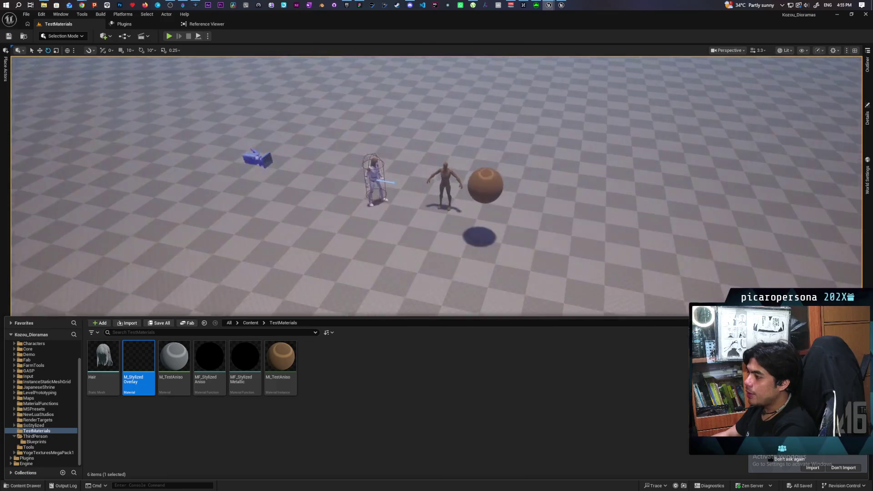
{"action": "scroll", "coordinate": [400, 264], "scroll_direction": "up", "scroll_amount": 4}
{"action": "left_click_drag", "start_coordinate": [400, 264], "coordinate": [394, 258]}
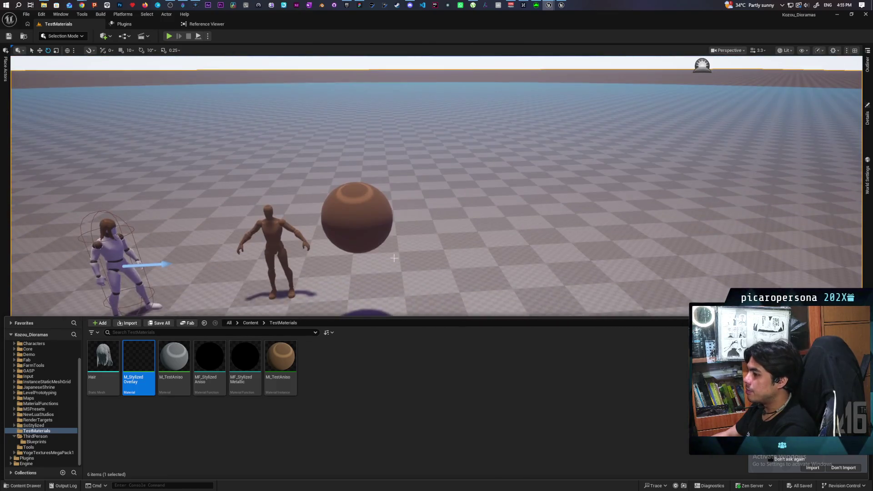
{"action": "left_click", "coordinate": [366, 227]}
{"action": "key", "text": "w"}
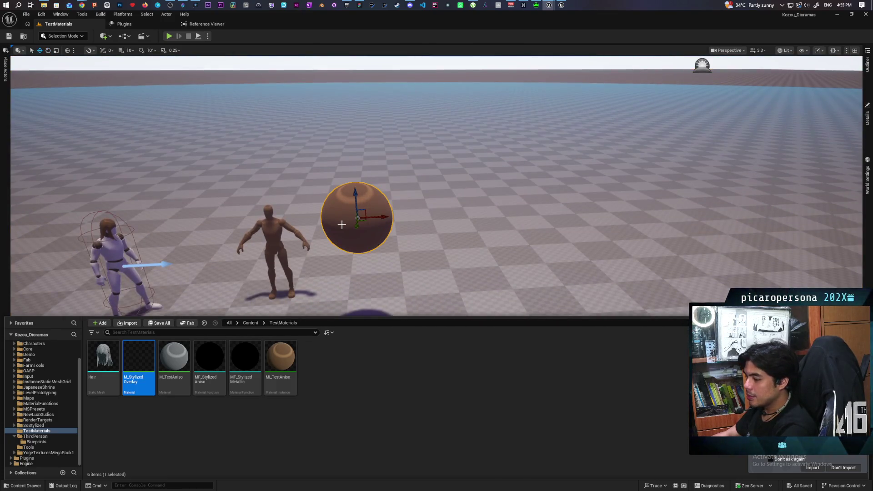
{"action": "left_click_drag", "start_coordinate": [382, 216], "coordinate": [472, 214], "text": "alt"}
- Select the M_TestAniso material in the Content Browser and bring up its actions
{"action": "left_click", "coordinate": [417, 394]}
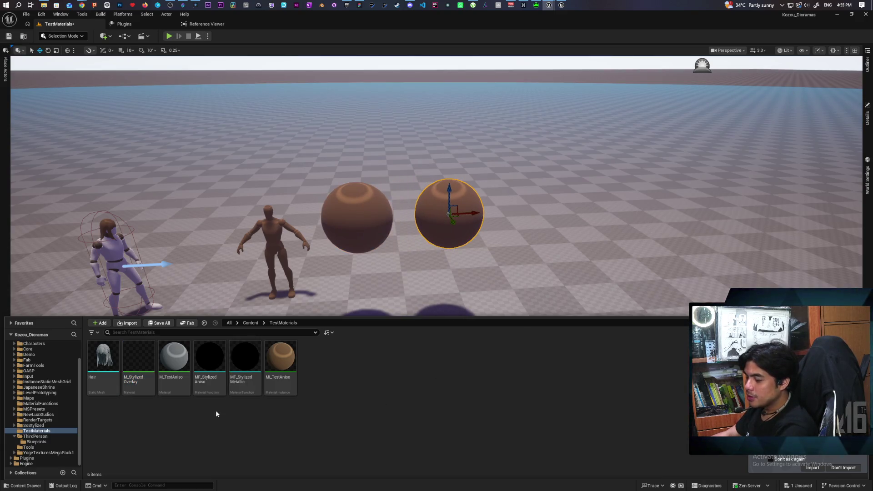
{"action": "left_click", "coordinate": [224, 394]}
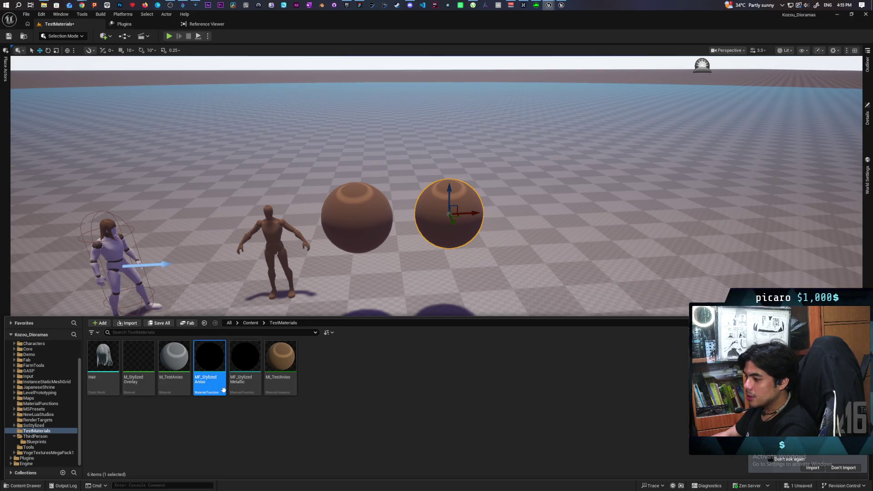
{"action": "mouse_move", "coordinate": [223, 390]}
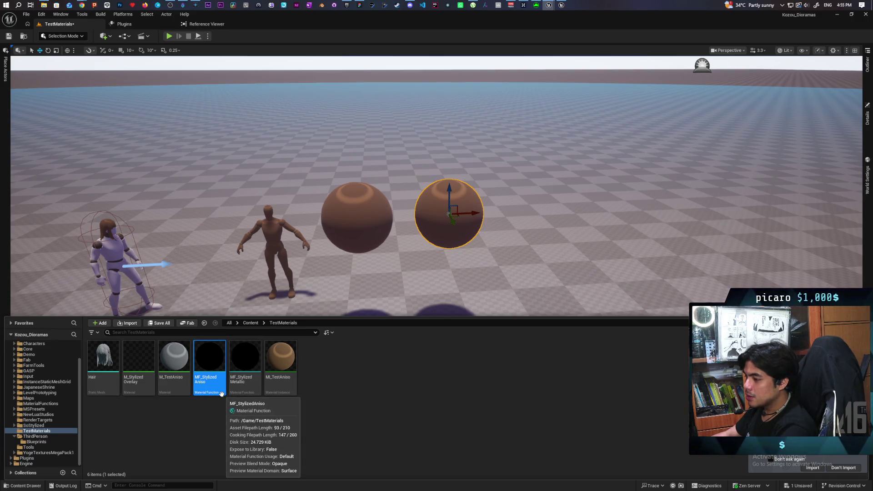
{"action": "left_click", "coordinate": [179, 391]}
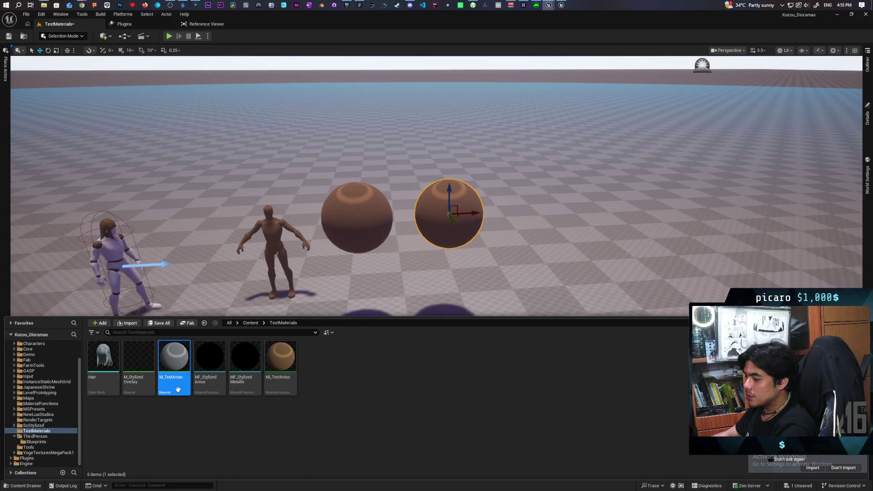
{"action": "right_click", "coordinate": [178, 389]}
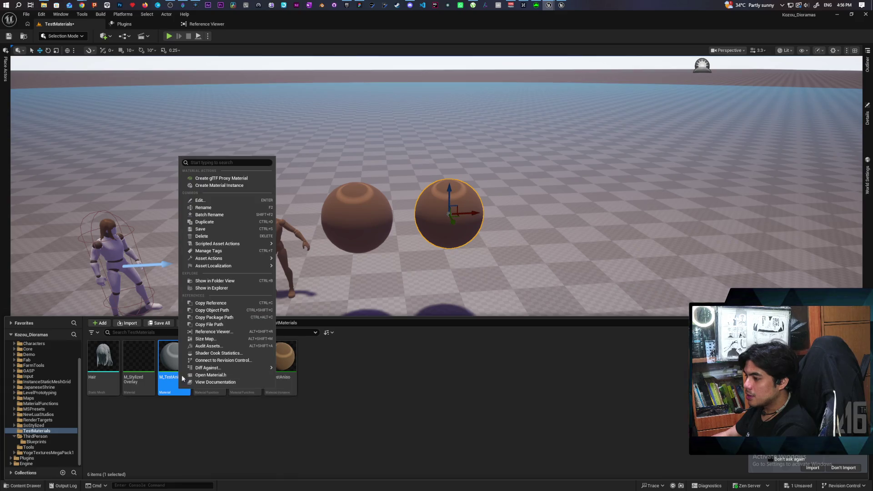
- Duplicate M_TestAniso as M_TestMetallic and save it
{"action": "left_click", "coordinate": [213, 222]}
{"action": "type", "text": "M_TestA"}
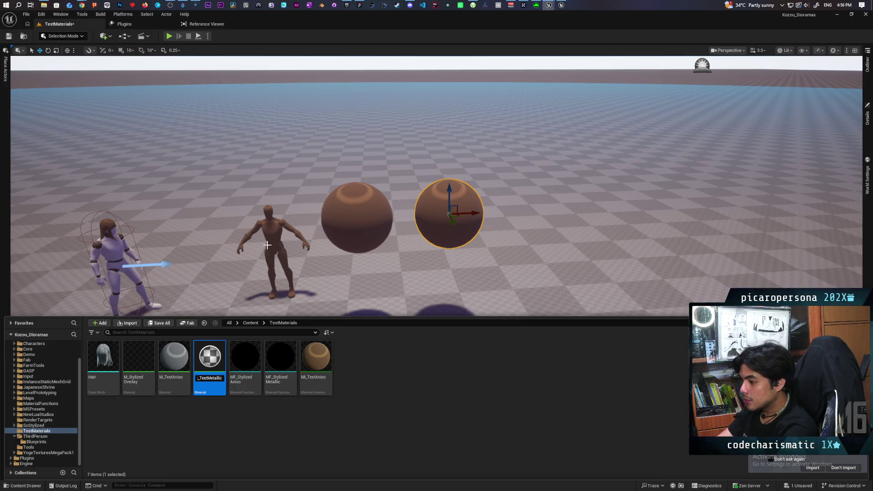
{"action": "key", "text": "Return"}
{"action": "key", "text": "ctrl+s"}
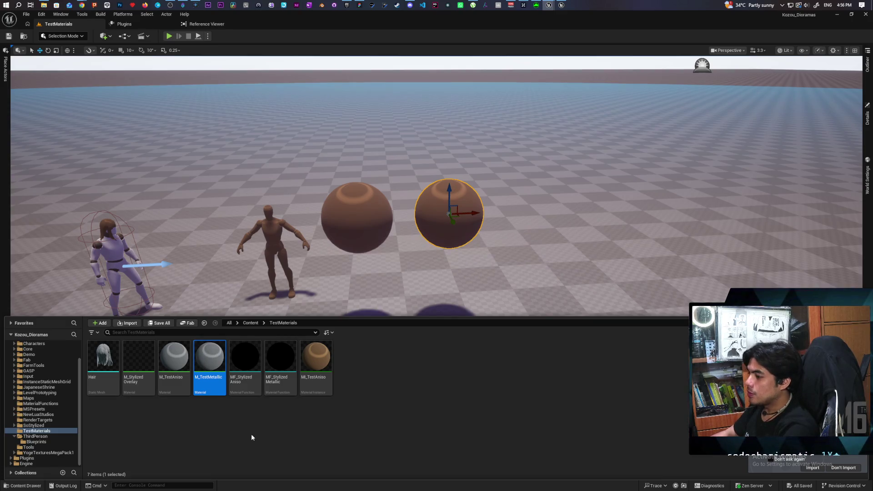
- In M_TestMetallic, route the base colour through MF_StylizedMetallic and apply the change
{"action": "double_click", "coordinate": [216, 360]}
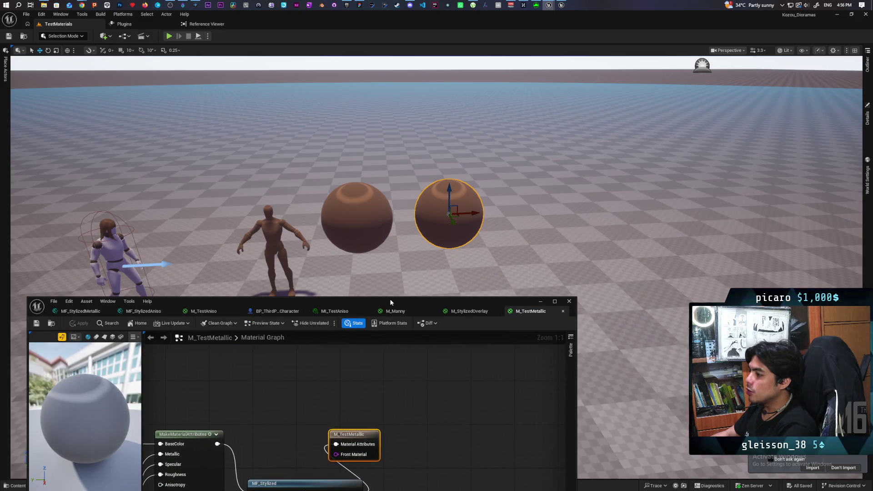
{"action": "scroll", "coordinate": [476, 261], "scroll_direction": "down", "scroll_amount": 2}
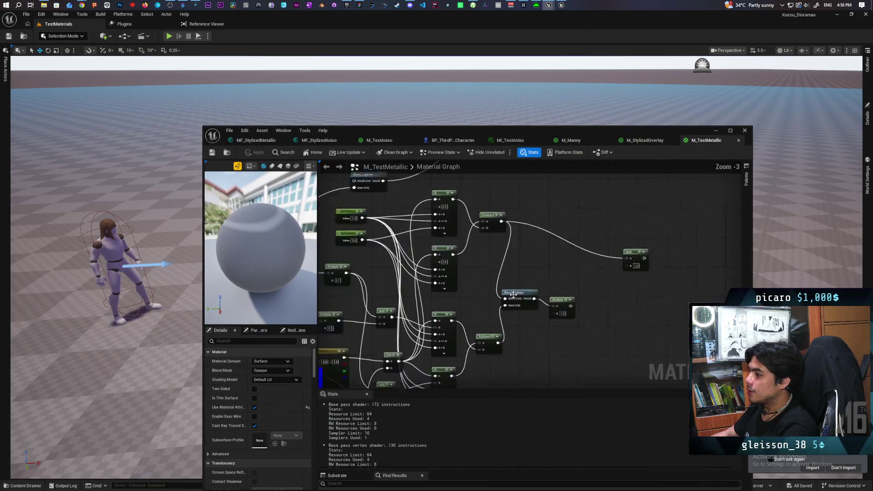
{"action": "scroll", "coordinate": [479, 308], "scroll_direction": "down", "scroll_amount": 2}
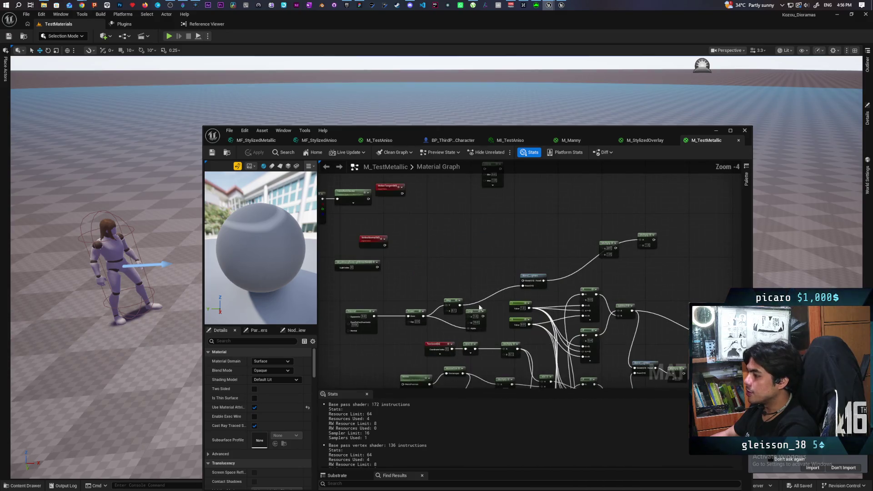
{"action": "mouse_move", "coordinate": [493, 304]}
{"action": "left_mouse_down"}
{"action": "mouse_move", "coordinate": [492, 270]}
{"action": "mouse_move", "coordinate": [481, 270]}
{"action": "mouse_move", "coordinate": [559, 230]}
{"action": "mouse_move", "coordinate": [456, 306]}
{"action": "mouse_move", "coordinate": [625, 289]}
{"action": "mouse_move", "coordinate": [676, 355]}
{"action": "mouse_move", "coordinate": [610, 300]}
{"action": "left_mouse_up"}
{"action": "scroll", "coordinate": [422, 247], "scroll_direction": "down", "scroll_amount": 5}
{"action": "scroll", "coordinate": [480, 267], "scroll_direction": "up", "scroll_amount": 9}
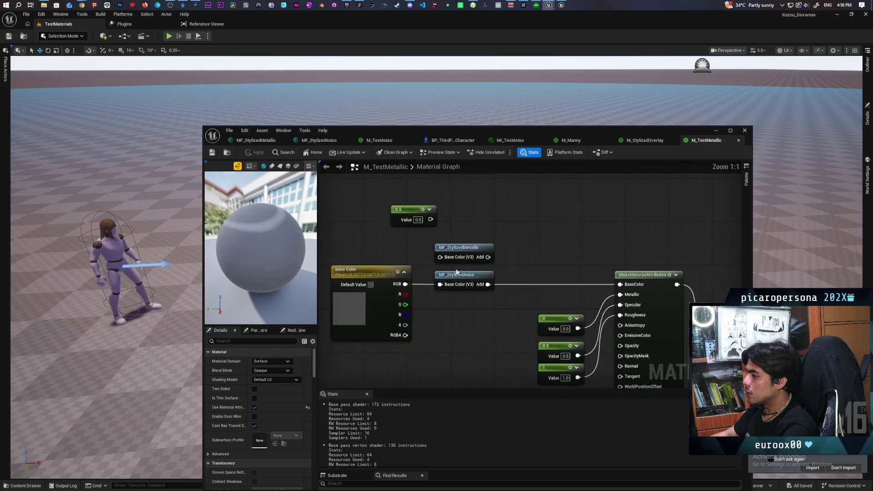
{"action": "mouse_move", "coordinate": [404, 285]}
{"action": "left_mouse_down"}
{"action": "mouse_move", "coordinate": [440, 257]}
{"action": "mouse_move", "coordinate": [619, 284]}
{"action": "left_mouse_up"}
{"action": "left_click", "coordinate": [255, 152]}
- Assign M_TestMetallic to the duplicated sphere and focus the view on it
{"action": "mouse_move", "coordinate": [606, 132]}
{"action": "left_mouse_down"}
{"action": "mouse_move", "coordinate": [541, 288]}
{"action": "mouse_move", "coordinate": [523, 306]}
{"action": "mouse_move", "coordinate": [520, 262]}
{"action": "left_mouse_up"}
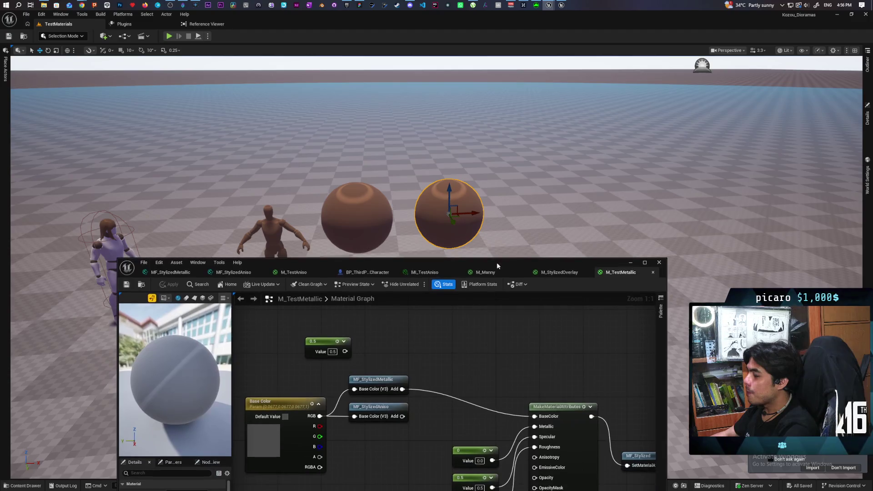
{"action": "left_click", "coordinate": [141, 284]}
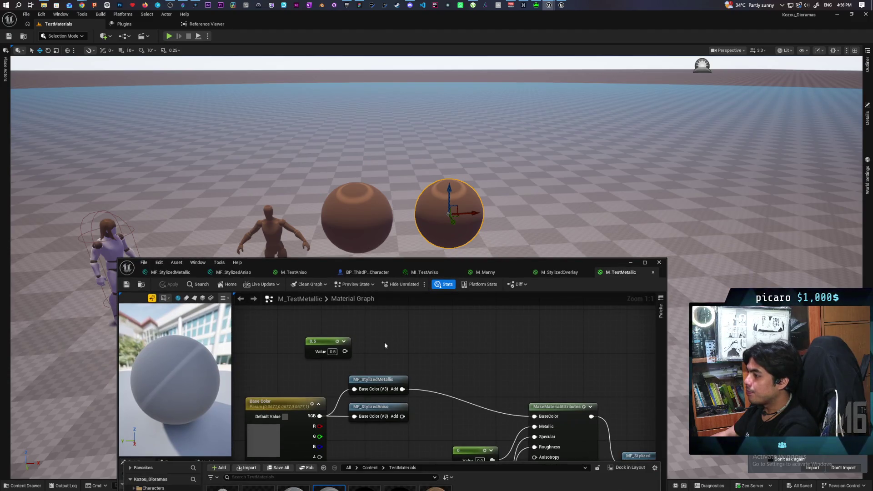
{"action": "mouse_move", "coordinate": [331, 488]}
{"action": "left_mouse_down"}
{"action": "mouse_move", "coordinate": [412, 355]}
{"action": "mouse_move", "coordinate": [454, 210]}
{"action": "left_mouse_up"}
{"action": "key", "text": "f"}
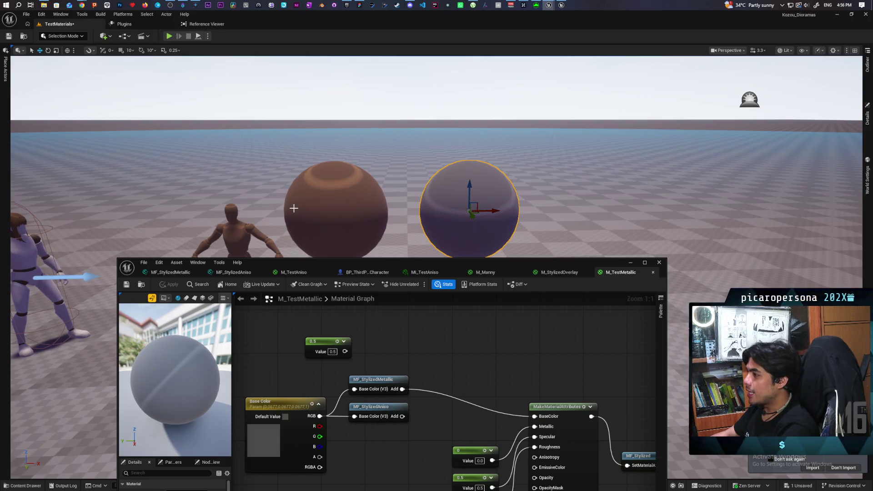
- Minimize the material editor and drag M_TestMetallic from the Content Drawer onto the mannequin
{"action": "mouse_move", "coordinate": [367, 193]}
{"action": "left_mouse_down"}
{"action": "mouse_move", "coordinate": [367, 223]}
{"action": "mouse_move", "coordinate": [508, 170]}
{"action": "left_mouse_up"}
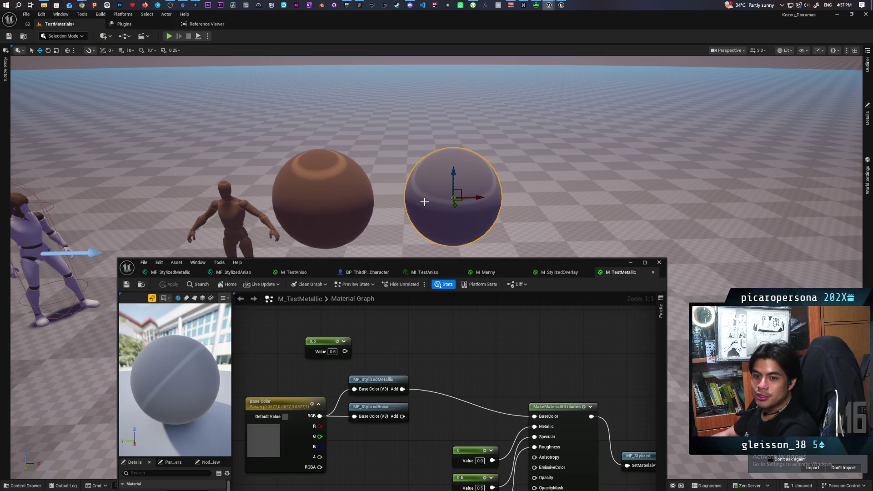
{"action": "mouse_move", "coordinate": [440, 209]}
{"action": "left_mouse_down"}
{"action": "mouse_move", "coordinate": [423, 218]}
{"action": "mouse_move", "coordinate": [438, 209]}
{"action": "left_mouse_up"}
{"action": "mouse_move", "coordinate": [738, 171]}
{"action": "left_mouse_down"}
{"action": "mouse_move", "coordinate": [727, 175]}
{"action": "mouse_move", "coordinate": [738, 171]}
{"action": "left_mouse_up"}
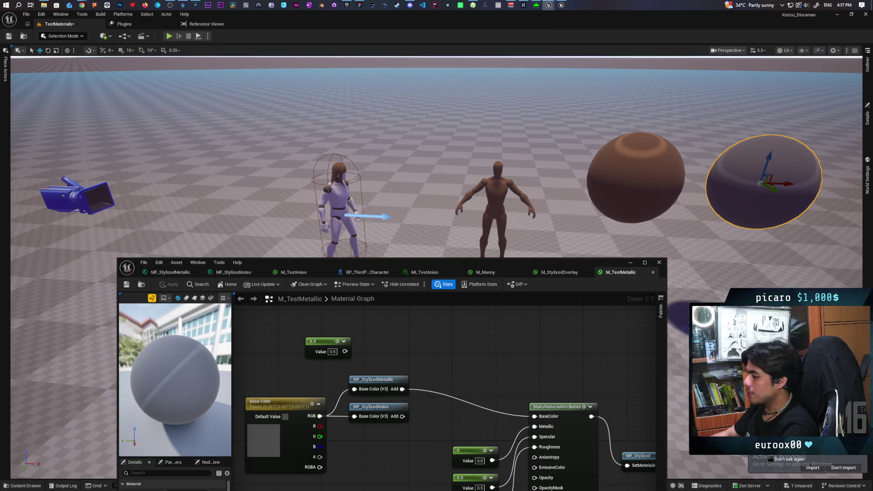
{"action": "left_click", "coordinate": [37, 486]}
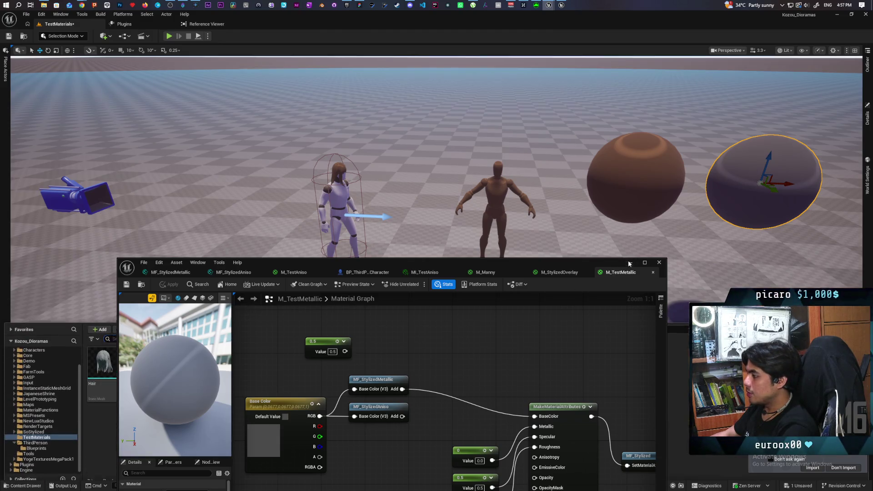
{"action": "left_click", "coordinate": [630, 262]}
{"action": "key", "text": "ctrl+space"}
{"action": "mouse_move", "coordinate": [209, 357]}
{"action": "left_mouse_down"}
{"action": "mouse_move", "coordinate": [487, 253]}
{"action": "mouse_move", "coordinate": [508, 197]}
{"action": "left_mouse_up"}
{"action": "key", "text": "w"}
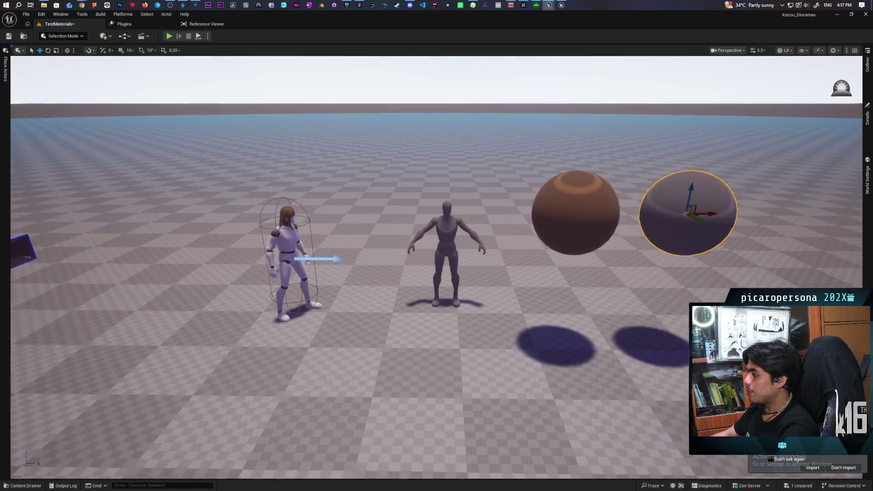
{"action": "scroll", "coordinate": [436, 268], "scroll_direction": "down", "scroll_amount": 10}
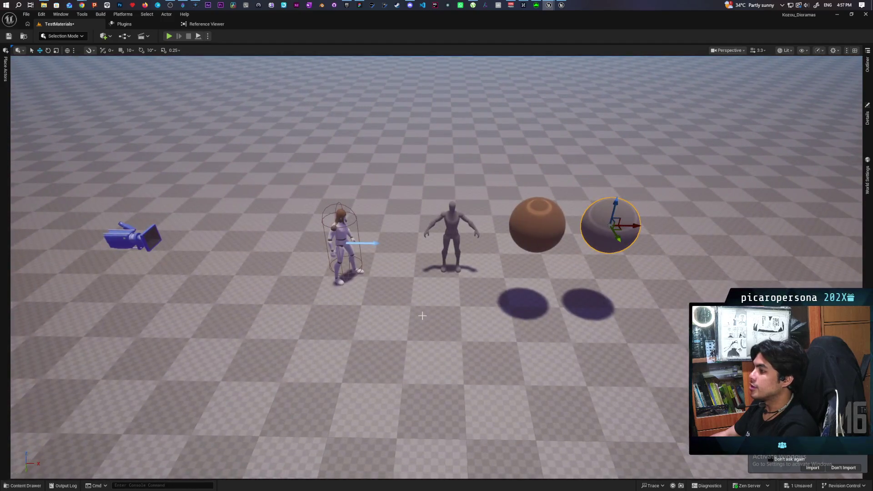
{"action": "right_click", "coordinate": [422, 315]}
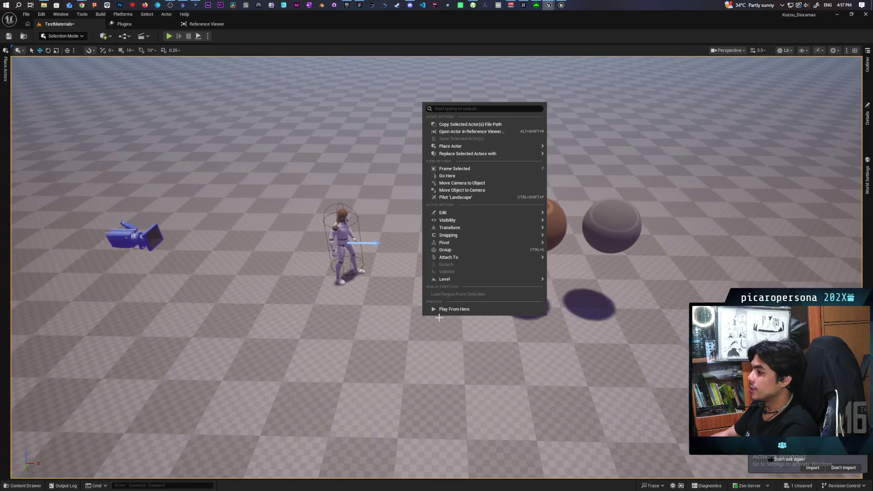
{"action": "left_click", "coordinate": [450, 309]}
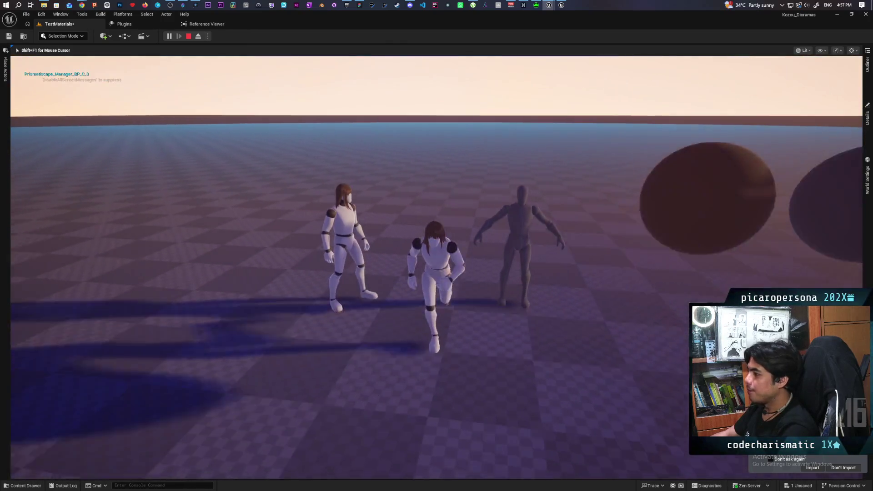
{"action": "key", "text": "Escape"}
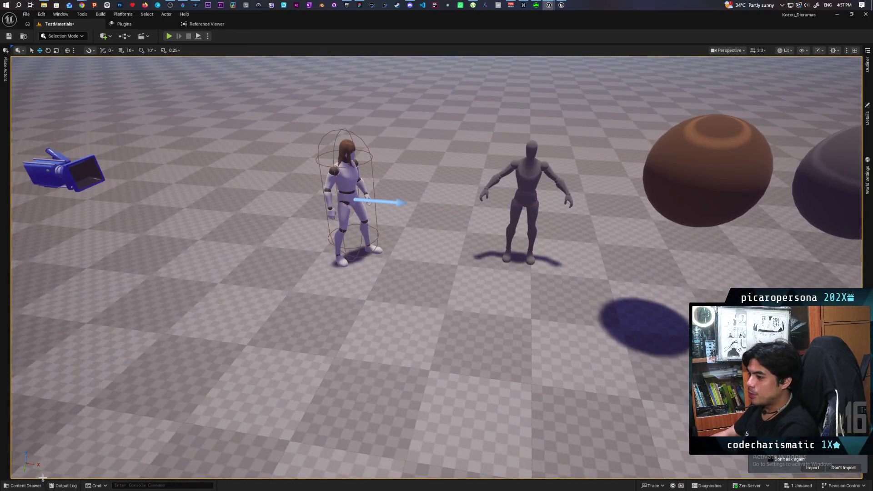
{"action": "left_click", "coordinate": [27, 485]}
{"action": "right_click", "coordinate": [471, 295]}
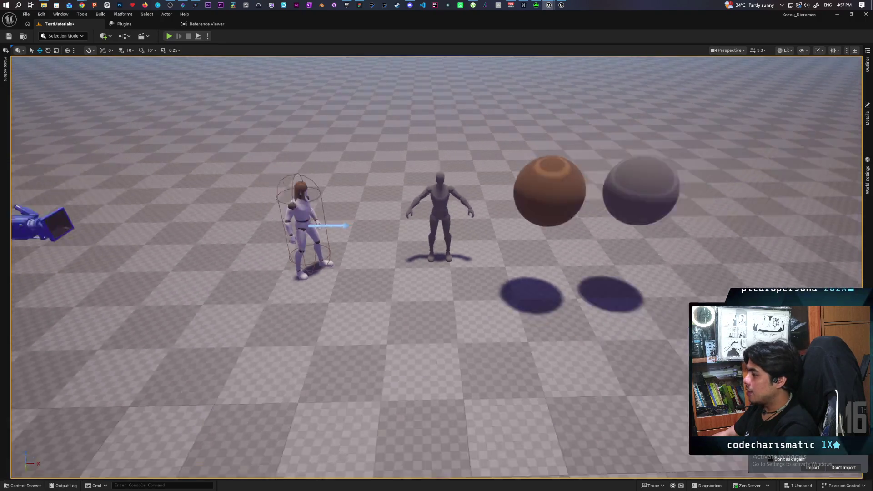
{"action": "key", "text": "d"}
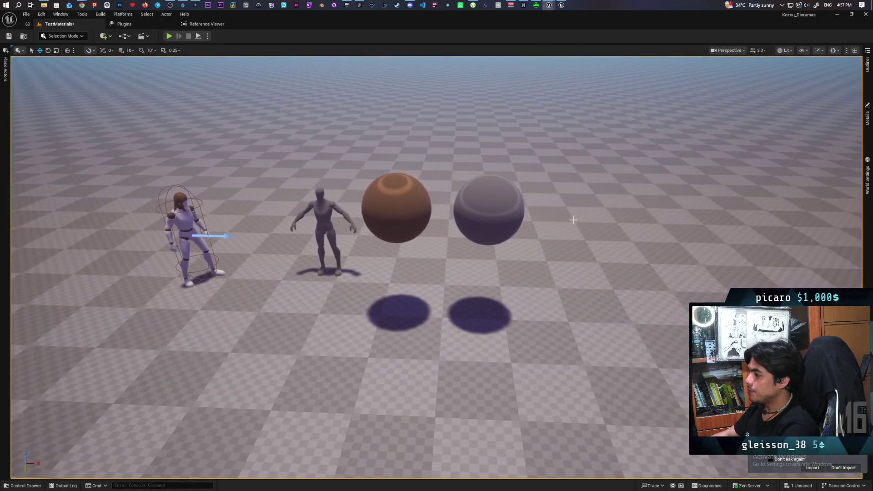
- Open M_StylizedOverlay from the Content Drawer, reposition its editor, and switch to the Onibi project window
{"action": "left_click", "coordinate": [27, 485]}
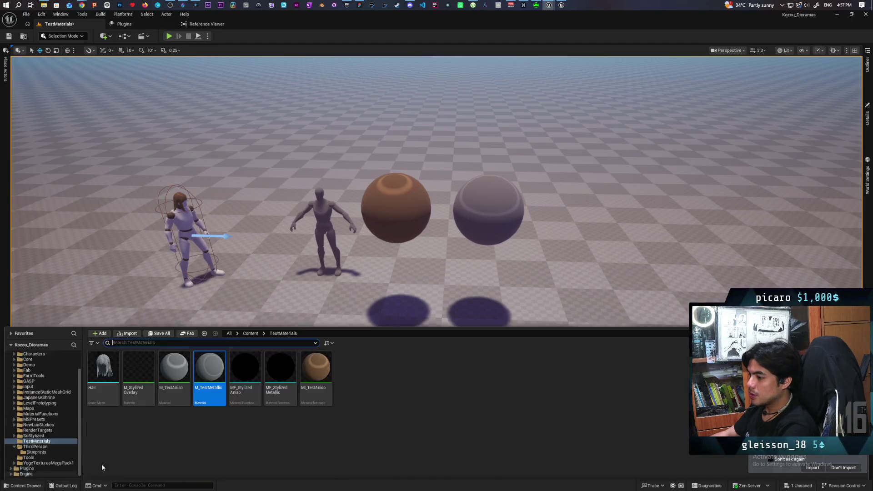
{"action": "double_click", "coordinate": [139, 353]}
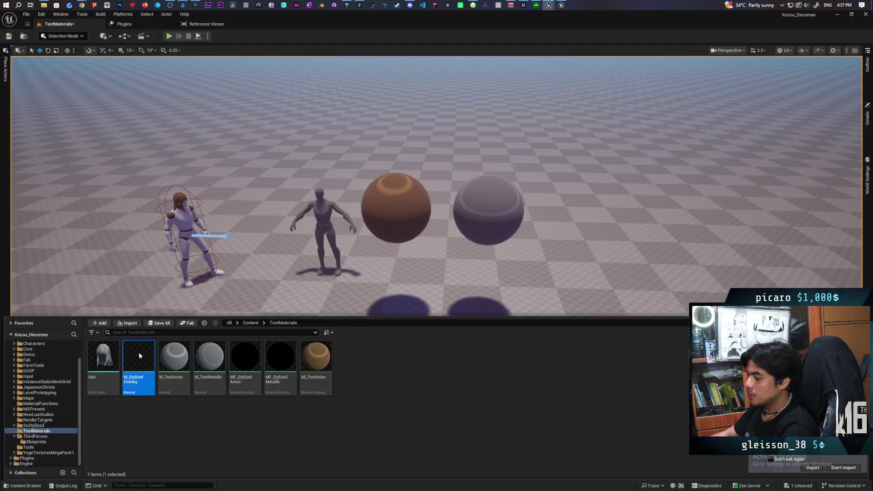
{"action": "left_click_drag", "start_coordinate": [511, 265], "coordinate": [496, 155]}
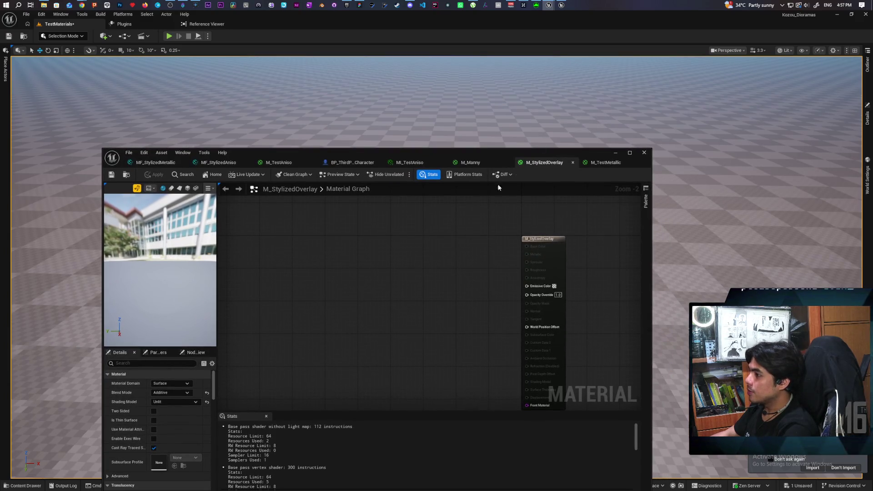
{"action": "left_click", "coordinate": [562, 5]}
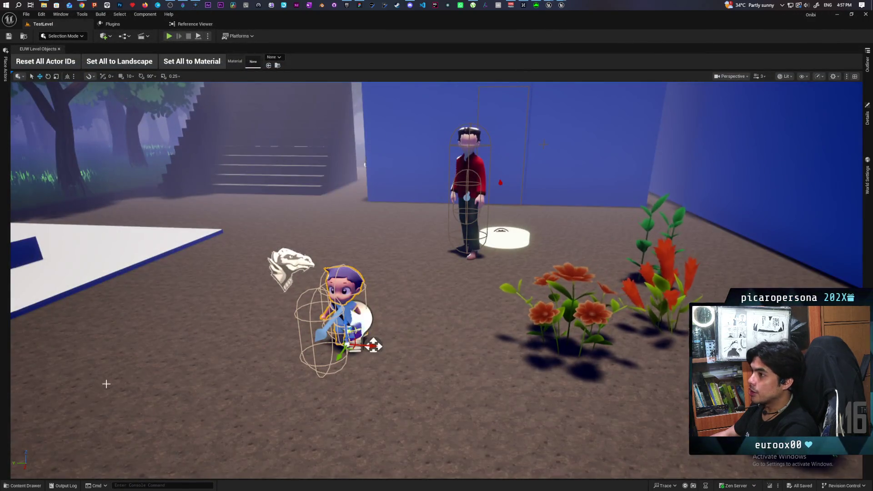
- Open MM_HumanOverlay, select its full overlay node network, and return to the Kozou_Dioramas editor
{"action": "left_click", "coordinate": [23, 485]}
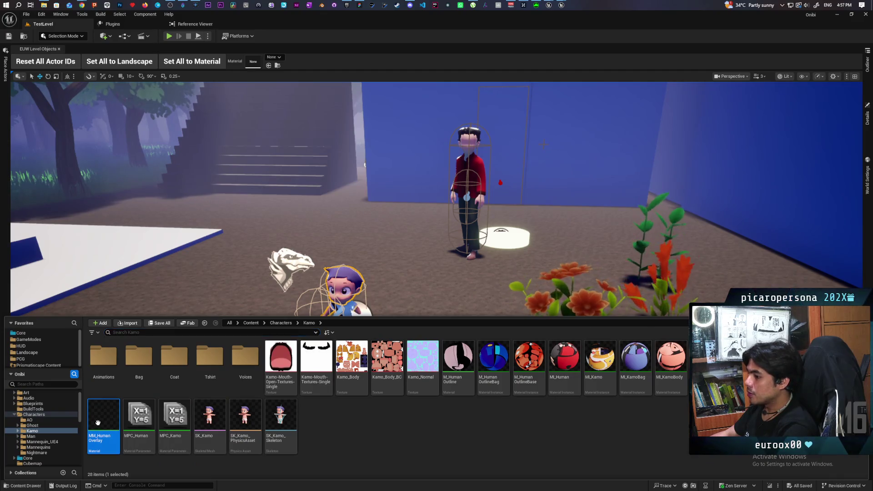
{"action": "double_click", "coordinate": [103, 423]}
{"action": "scroll", "coordinate": [411, 277], "scroll_direction": "up", "scroll_amount": 8}
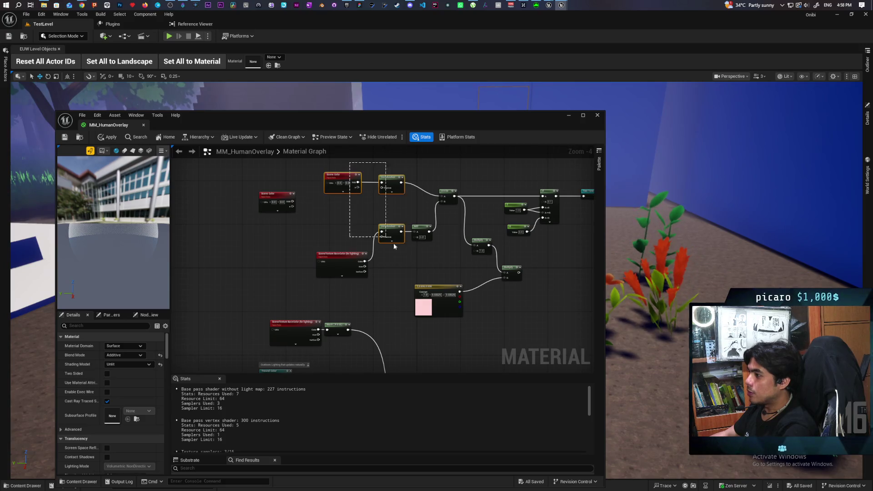
{"action": "left_click_drag", "start_coordinate": [445, 263], "coordinate": [445, 263]}
{"action": "left_click_drag", "start_coordinate": [501, 172], "coordinate": [542, 215]}
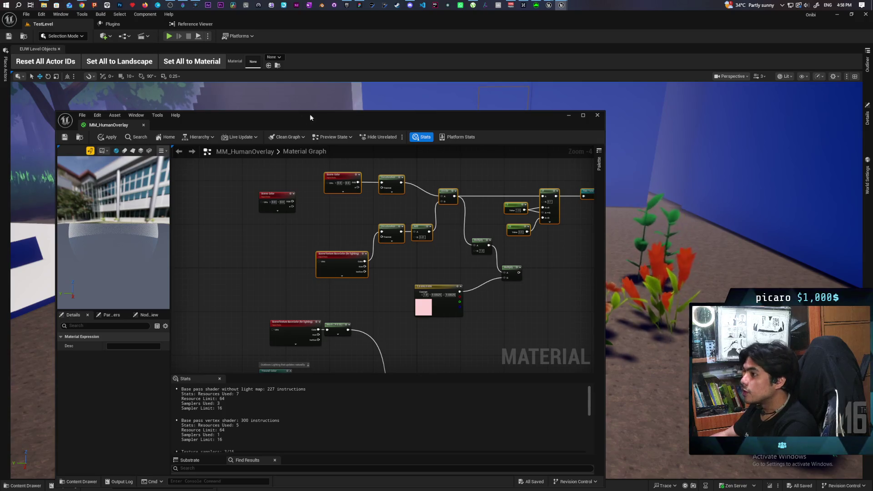
{"action": "mouse_move", "coordinate": [561, 7]}
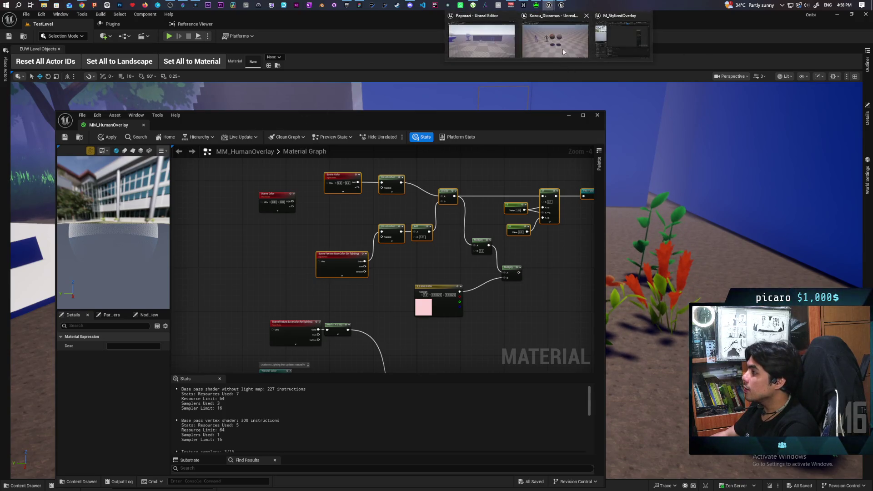
{"action": "left_click", "coordinate": [568, 47]}
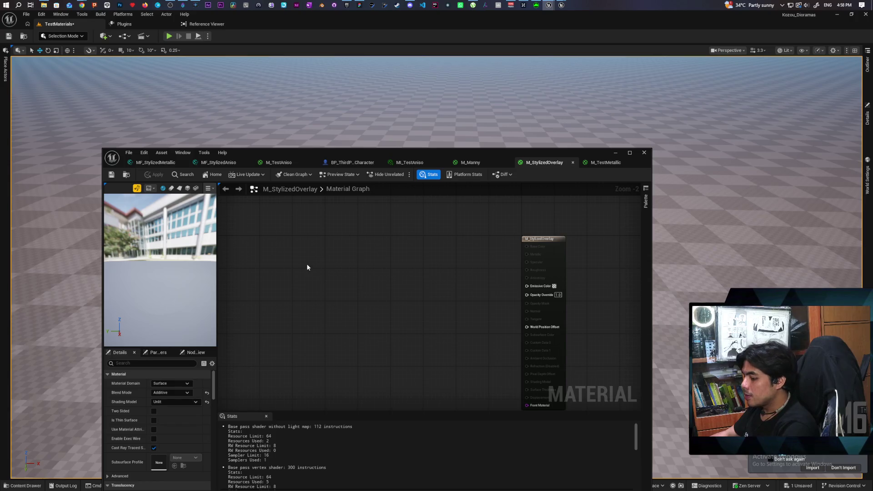
- Paste the copied Scene Color, Desaturation, Divide and If nodes into M_StylizedOverlay and arrange them
{"action": "key", "text": "ctrl+v"}
{"action": "left_click_drag", "start_coordinate": [398, 250], "coordinate": [466, 266]}
{"action": "mouse_move", "coordinate": [300, 253]}
{"action": "left_mouse_down"}
{"action": "mouse_move", "coordinate": [233, 192]}
{"action": "mouse_move", "coordinate": [168, 225]}
{"action": "left_mouse_up"}
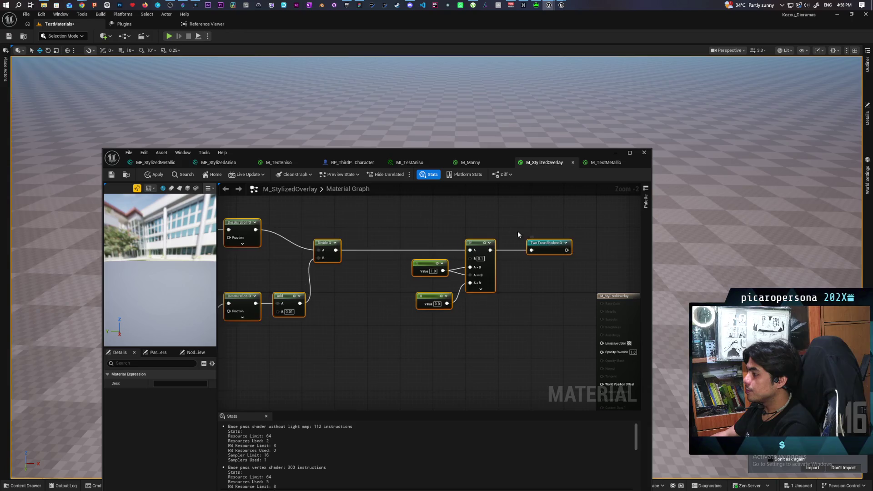
{"action": "left_click_drag", "start_coordinate": [549, 245], "coordinate": [479, 211]}
{"action": "left_click", "coordinate": [489, 250]}
{"action": "scroll", "coordinate": [485, 250], "scroll_direction": "down", "scroll_amount": 3}
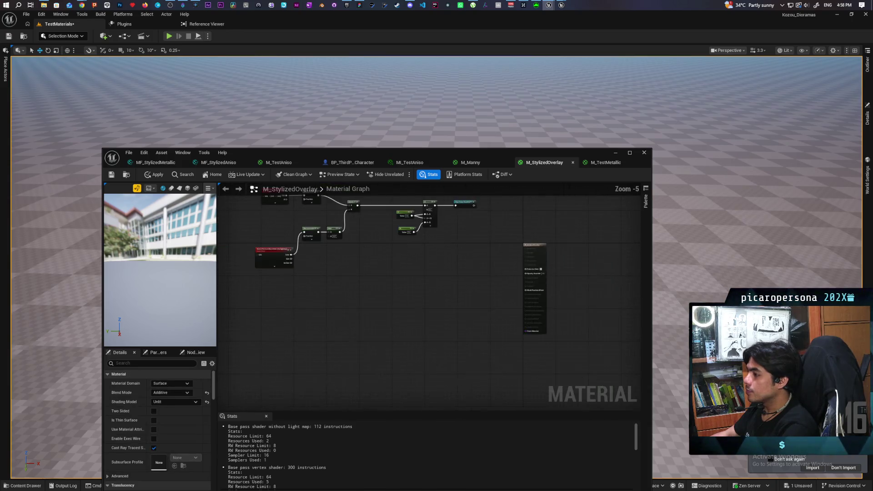
{"action": "left_click_drag", "start_coordinate": [447, 250], "coordinate": [471, 287]}
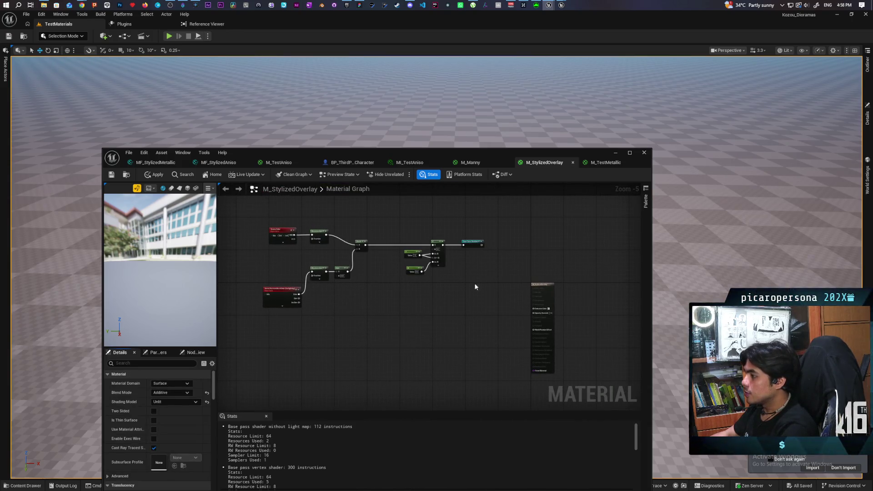
- Add a Two Tone Shadow node, wire it into Emissive Color, and apply the material
{"action": "right_click", "coordinate": [469, 290]}
{"action": "type", "text": "twotone"}
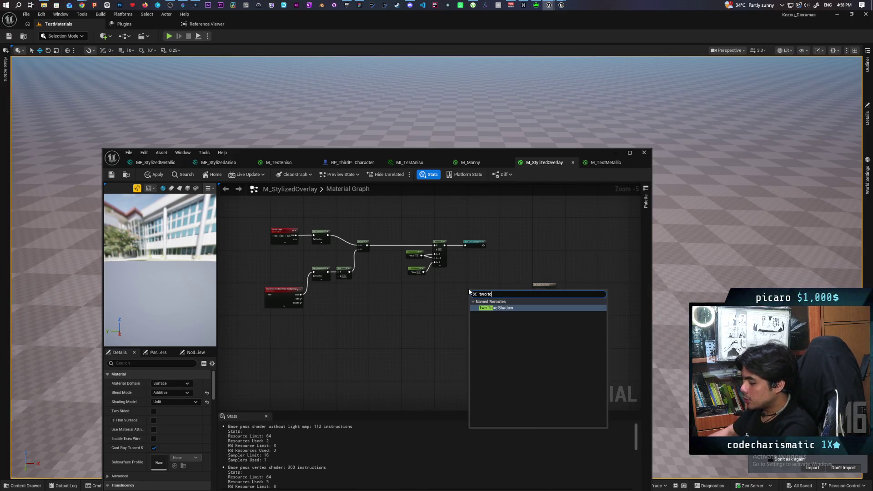
{"action": "key", "text": "Return"}
{"action": "scroll", "coordinate": [468, 288], "scroll_direction": "up", "scroll_amount": 3}
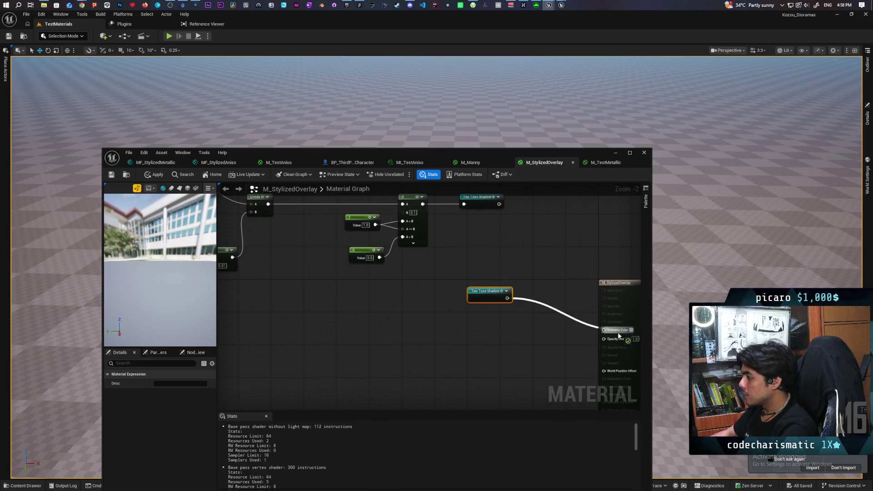
{"action": "left_click_drag", "start_coordinate": [489, 302], "coordinate": [497, 323]}
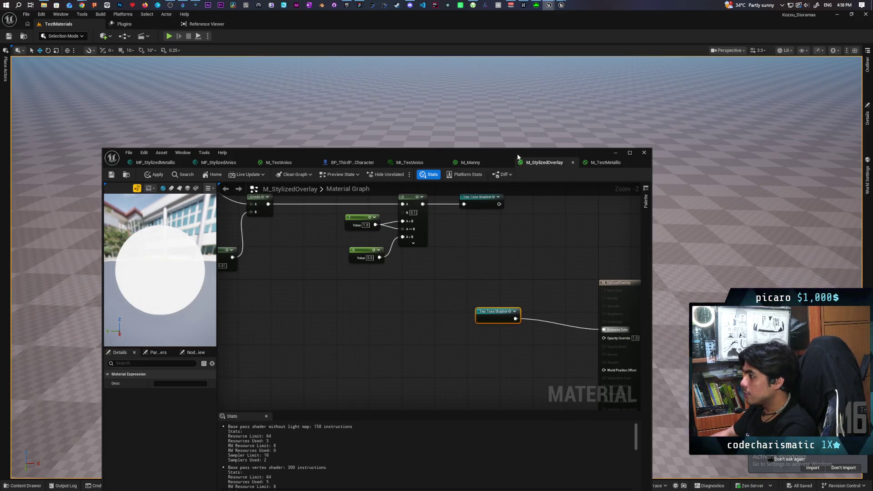
{"action": "left_click_drag", "start_coordinate": [517, 157], "coordinate": [566, 306]}
{"action": "key", "text": "ctrl+s"}
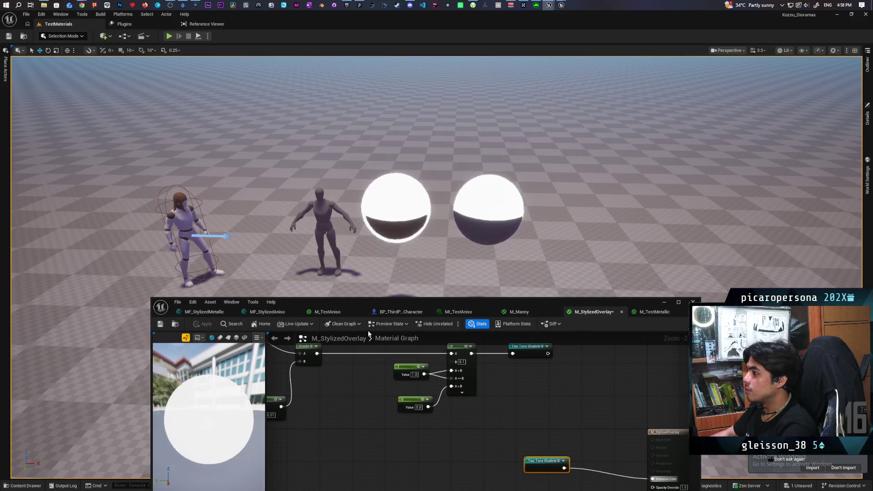
- Focus the viewport on the left test sphere and frame both spheres up close
{"action": "left_click_drag", "start_coordinate": [543, 221], "coordinate": [817, 59]}
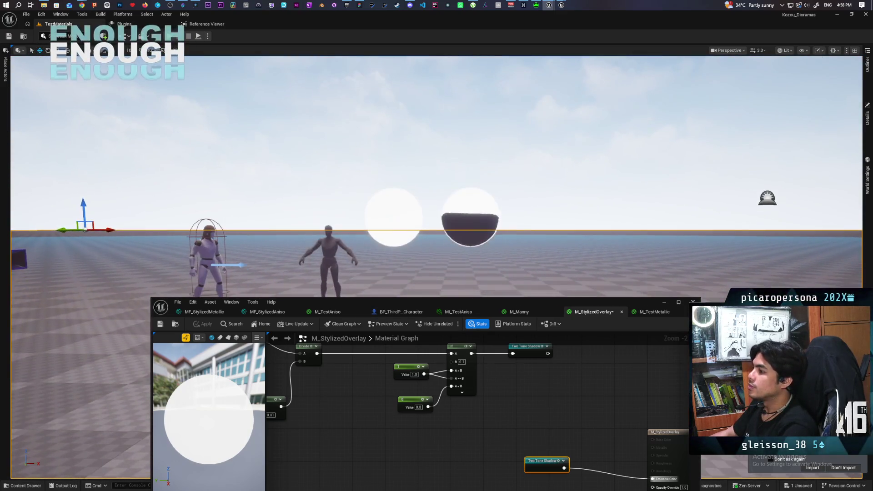
{"action": "left_click", "coordinate": [396, 264]}
{"action": "key", "text": "f"}
{"action": "mouse_move", "coordinate": [437, 182]}
{"action": "left_mouse_down"}
{"action": "mouse_move", "coordinate": [436, 264]}
{"action": "mouse_move", "coordinate": [436, 164]}
{"action": "mouse_move", "coordinate": [436, 281]}
{"action": "mouse_move", "coordinate": [436, 241]}
{"action": "left_mouse_up"}
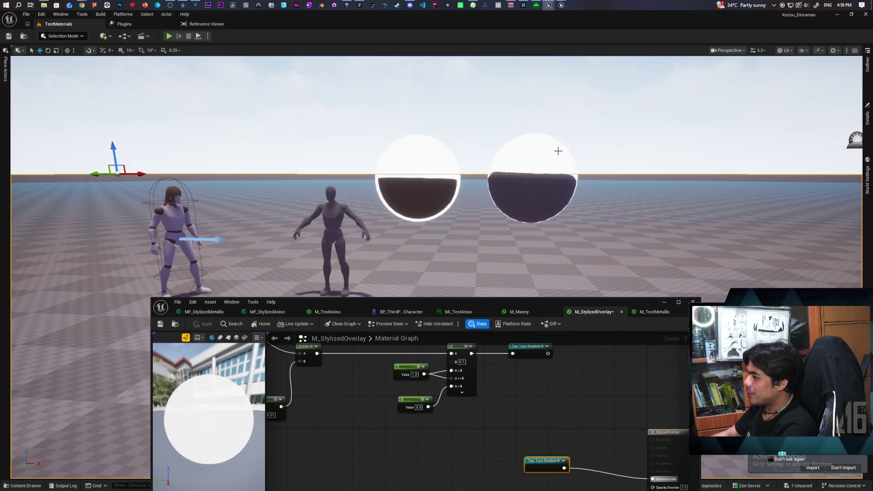
{"action": "left_click_drag", "start_coordinate": [568, 198], "coordinate": [568, 198]}
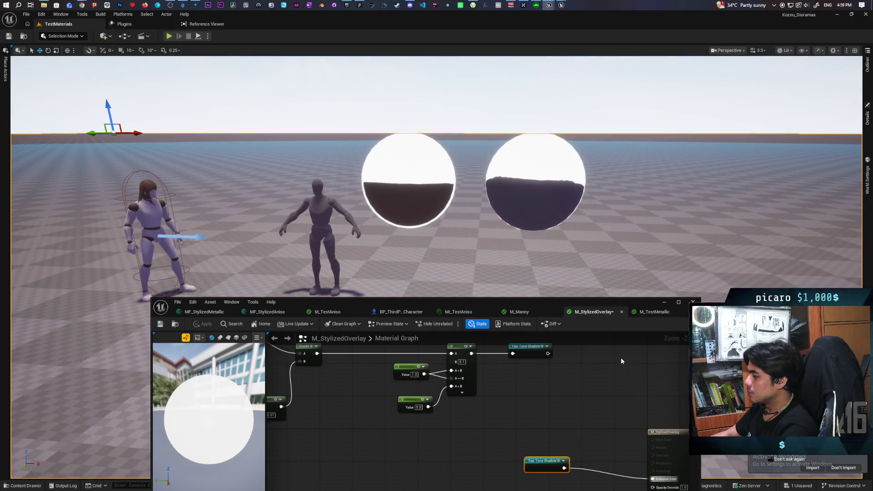
{"action": "scroll", "coordinate": [590, 362], "scroll_direction": "down", "scroll_amount": 2}
{"action": "scroll", "coordinate": [569, 411], "scroll_direction": "up", "scroll_amount": 2}
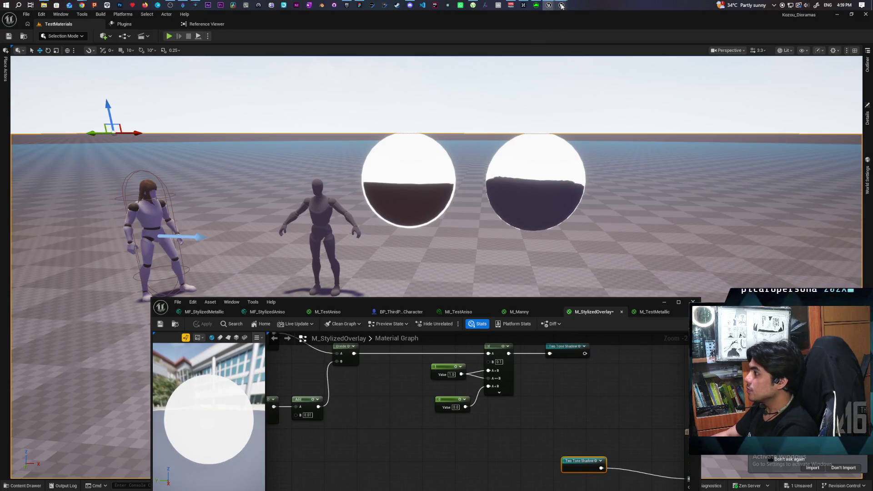
{"action": "mouse_move", "coordinate": [561, 6]}
{"action": "left_click", "coordinate": [548, 34]}
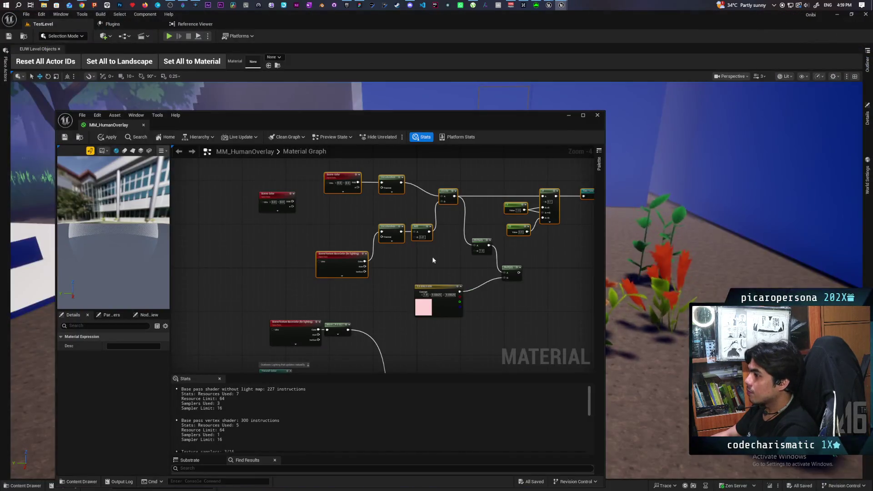
{"action": "scroll", "coordinate": [413, 264], "scroll_direction": "up", "scroll_amount": 1}
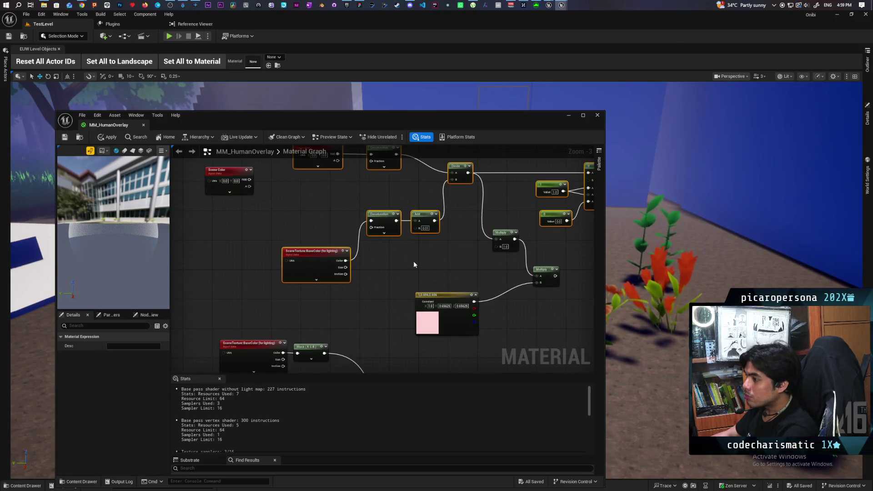
{"action": "scroll", "coordinate": [414, 262], "scroll_direction": "down", "scroll_amount": 1}
{"action": "left_click_drag", "start_coordinate": [413, 268], "coordinate": [418, 185]}
{"action": "mouse_move", "coordinate": [454, 271]}
{"action": "left_mouse_down"}
{"action": "mouse_move", "coordinate": [278, 220]}
{"action": "mouse_move", "coordinate": [218, 160]}
{"action": "mouse_move", "coordinate": [405, 288]}
{"action": "mouse_move", "coordinate": [384, 224]}
{"action": "mouse_move", "coordinate": [412, 249]}
{"action": "mouse_move", "coordinate": [465, 255]}
{"action": "mouse_move", "coordinate": [399, 274]}
{"action": "mouse_move", "coordinate": [390, 265]}
{"action": "mouse_move", "coordinate": [478, 348]}
{"action": "mouse_move", "coordinate": [361, 219]}
{"action": "mouse_move", "coordinate": [397, 203]}
{"action": "mouse_move", "coordinate": [409, 228]}
{"action": "left_mouse_up"}
{"action": "scroll", "coordinate": [427, 255], "scroll_direction": "up", "scroll_amount": 1}
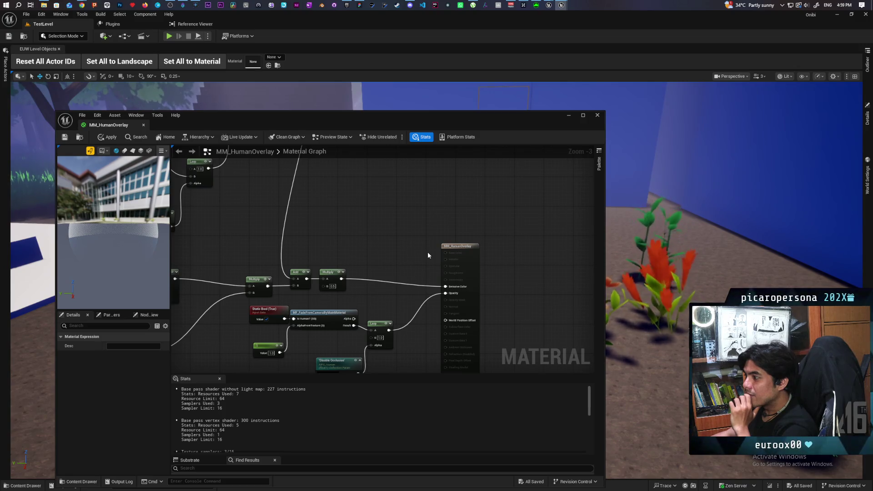
{"action": "mouse_move", "coordinate": [417, 259]}
{"action": "left_mouse_down"}
{"action": "mouse_move", "coordinate": [463, 214]}
{"action": "mouse_move", "coordinate": [451, 238]}
{"action": "mouse_move", "coordinate": [462, 247]}
{"action": "mouse_move", "coordinate": [523, 257]}
{"action": "left_mouse_up"}
{"action": "mouse_move", "coordinate": [453, 219]}
{"action": "left_mouse_down"}
{"action": "mouse_move", "coordinate": [526, 316]}
{"action": "mouse_move", "coordinate": [487, 317]}
{"action": "mouse_move", "coordinate": [517, 257]}
{"action": "mouse_move", "coordinate": [456, 263]}
{"action": "mouse_move", "coordinate": [500, 250]}
{"action": "mouse_move", "coordinate": [509, 212]}
{"action": "mouse_move", "coordinate": [534, 200]}
{"action": "left_mouse_up"}
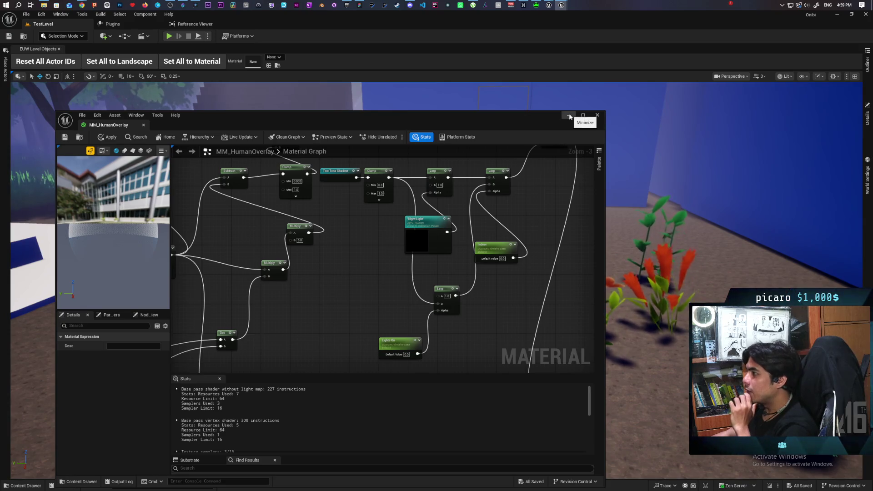
{"action": "mouse_move", "coordinate": [550, 6]}
{"action": "left_click", "coordinate": [555, 52]}
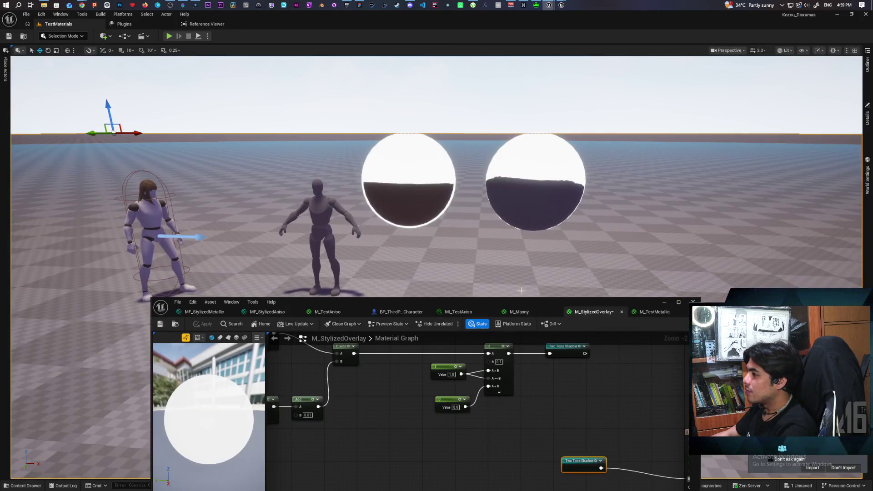
- Move the Two Tone Shadow node beside the material output node
{"action": "scroll", "coordinate": [506, 365], "scroll_direction": "down", "scroll_amount": 1}
{"action": "left_click_drag", "start_coordinate": [465, 198], "coordinate": [578, 194]}
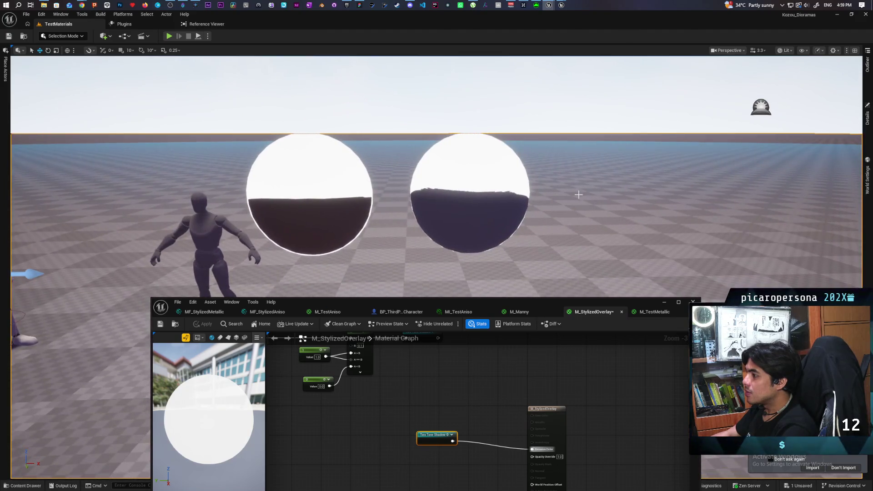
{"action": "scroll", "coordinate": [495, 382], "scroll_direction": "up", "scroll_amount": 1}
{"action": "left_click_drag", "start_coordinate": [504, 364], "coordinate": [511, 412]}
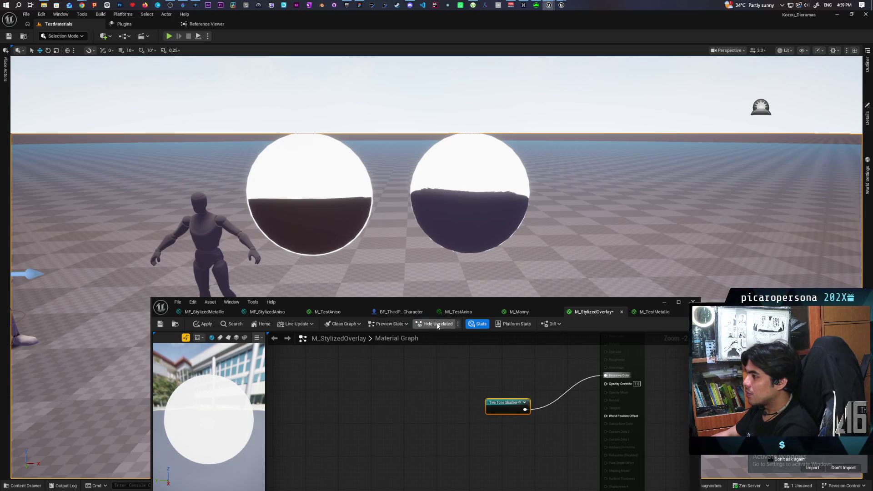
- Pan over the pasted Scene Color, Divide and If nodes, then bring up Onibi's MM_HumanOverlay editor
{"action": "scroll", "coordinate": [411, 369], "scroll_direction": "down", "scroll_amount": 2}
{"action": "left_click_drag", "start_coordinate": [411, 369], "coordinate": [435, 433]}
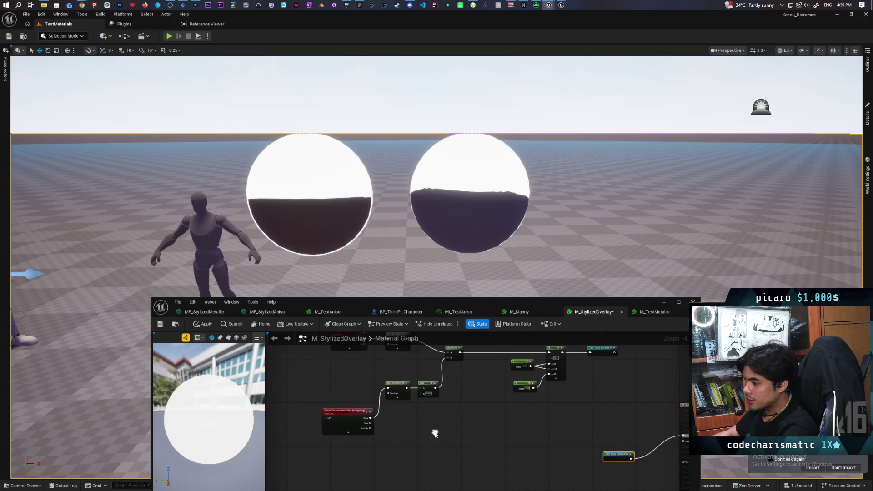
{"action": "scroll", "coordinate": [362, 438], "scroll_direction": "up", "scroll_amount": 1}
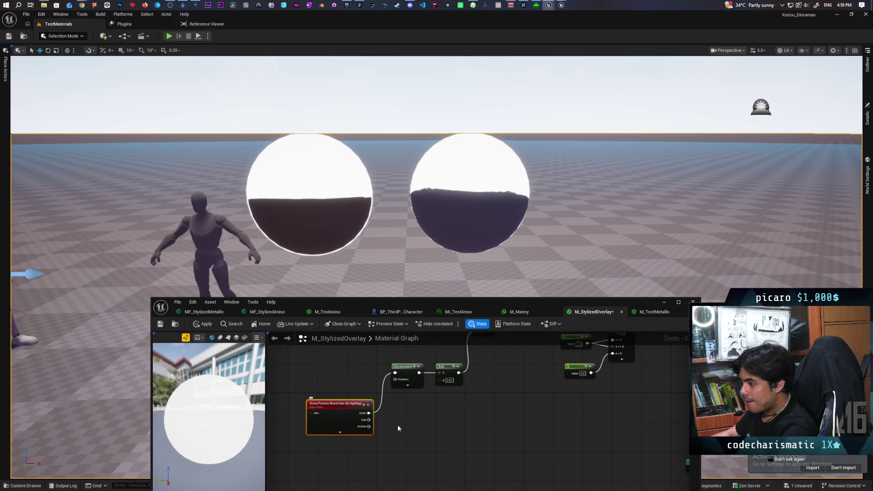
{"action": "mouse_move", "coordinate": [421, 416]}
{"action": "left_mouse_down"}
{"action": "mouse_move", "coordinate": [421, 468]}
{"action": "mouse_move", "coordinate": [404, 455]}
{"action": "left_mouse_up"}
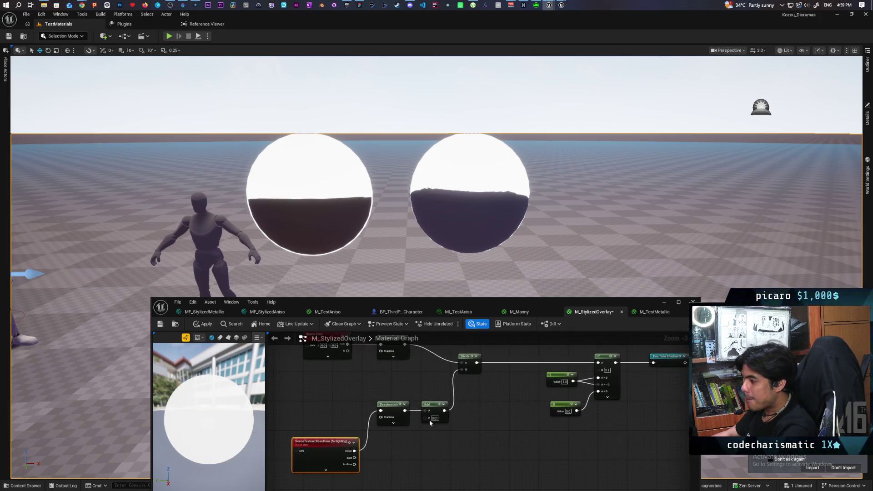
{"action": "left_click", "coordinate": [561, 5]}
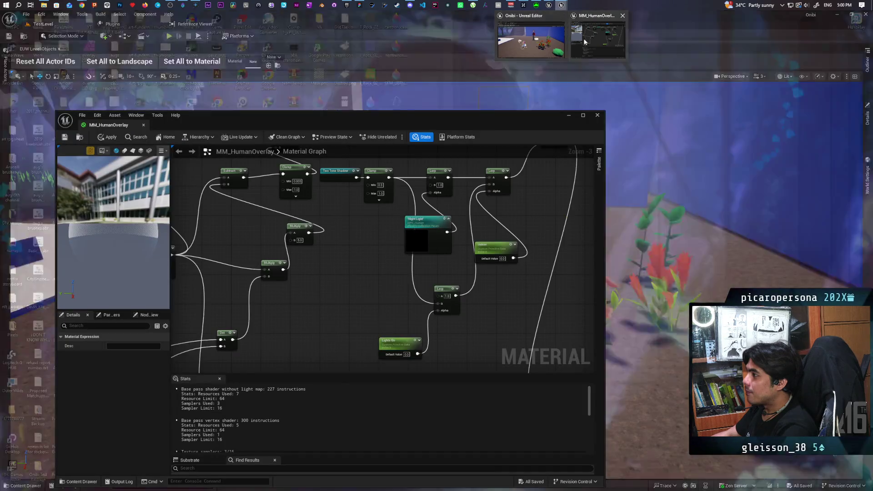
- Examine the Lerp, Clamp and Multiply nodes in the MM_HumanOverlay graph
{"action": "scroll", "coordinate": [443, 257], "scroll_direction": "down", "scroll_amount": 5}
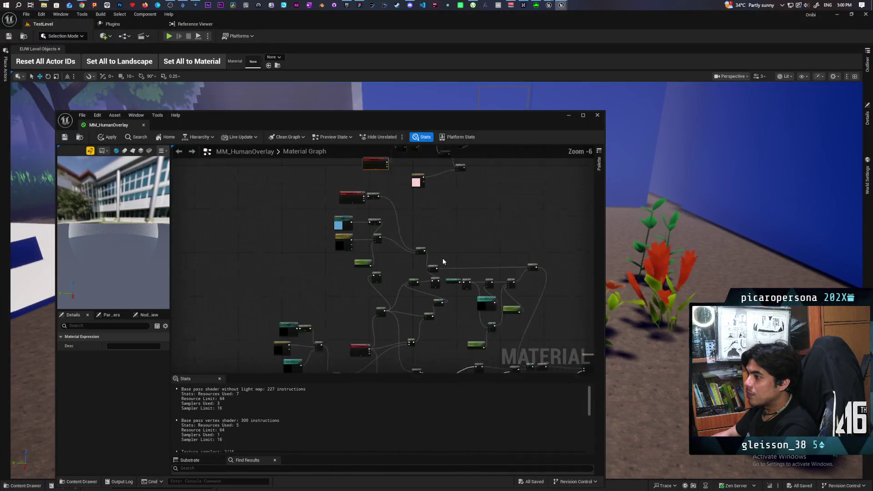
{"action": "scroll", "coordinate": [378, 319], "scroll_direction": "up", "scroll_amount": 5}
{"action": "scroll", "coordinate": [378, 319], "scroll_direction": "down", "scroll_amount": 4}
{"action": "scroll", "coordinate": [389, 280], "scroll_direction": "up", "scroll_amount": 5}
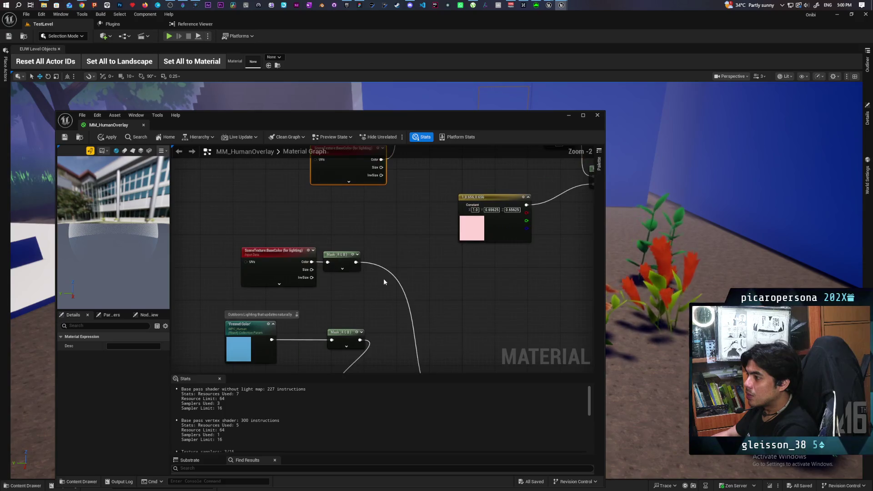
{"action": "scroll", "coordinate": [359, 293], "scroll_direction": "down", "scroll_amount": 2}
{"action": "mouse_move", "coordinate": [399, 262]}
{"action": "left_mouse_down"}
{"action": "mouse_move", "coordinate": [354, 192]}
{"action": "mouse_move", "coordinate": [397, 245]}
{"action": "mouse_move", "coordinate": [378, 230]}
{"action": "mouse_move", "coordinate": [396, 177]}
{"action": "mouse_move", "coordinate": [411, 290]}
{"action": "mouse_move", "coordinate": [389, 233]}
{"action": "mouse_move", "coordinate": [475, 327]}
{"action": "mouse_move", "coordinate": [513, 351]}
{"action": "mouse_move", "coordinate": [389, 331]}
{"action": "mouse_move", "coordinate": [487, 312]}
{"action": "mouse_move", "coordinate": [367, 275]}
{"action": "left_mouse_up"}
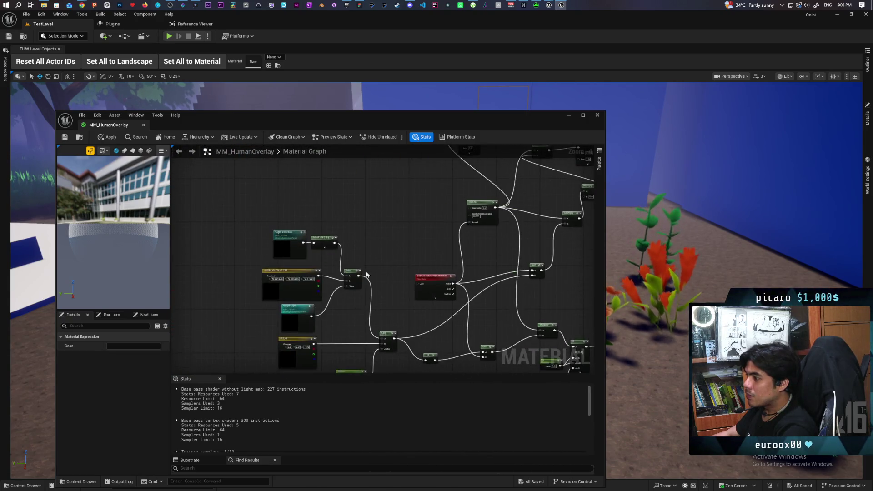
- Trace the Clamp, Lerp and Night Light nodes feeding the MM_HumanOverlay output
{"action": "scroll", "coordinate": [399, 274], "scroll_direction": "up", "scroll_amount": 2}
{"action": "scroll", "coordinate": [402, 272], "scroll_direction": "down", "scroll_amount": 4}
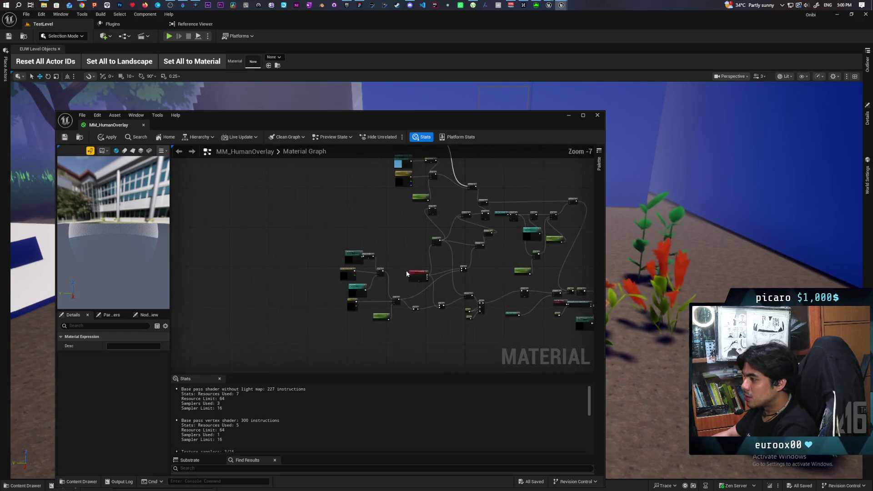
{"action": "scroll", "coordinate": [358, 294], "scroll_direction": "up", "scroll_amount": 3}
{"action": "scroll", "coordinate": [357, 288], "scroll_direction": "up", "scroll_amount": 1}
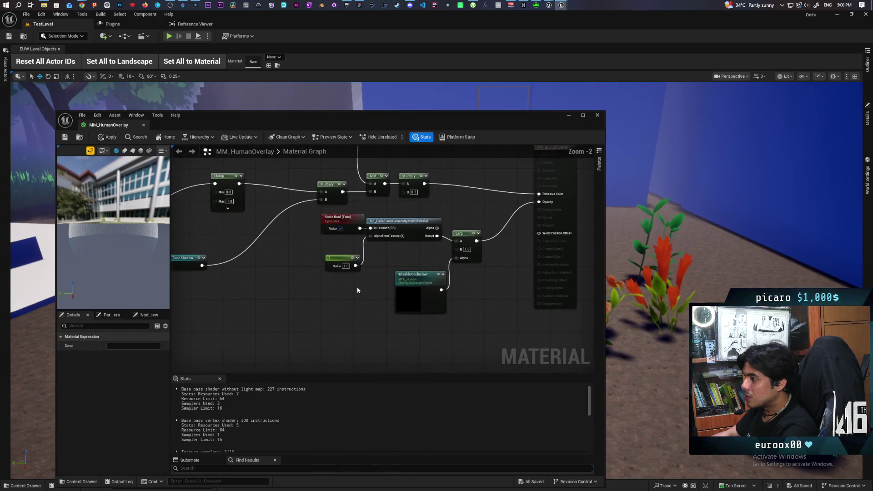
{"action": "left_click_drag", "start_coordinate": [356, 286], "coordinate": [313, 367]}
{"action": "scroll", "coordinate": [426, 197], "scroll_direction": "down", "scroll_amount": 1}
{"action": "mouse_move", "coordinate": [425, 197]}
{"action": "left_mouse_down"}
{"action": "mouse_move", "coordinate": [391, 236]}
{"action": "mouse_move", "coordinate": [369, 288]}
{"action": "mouse_move", "coordinate": [456, 311]}
{"action": "mouse_move", "coordinate": [409, 336]}
{"action": "mouse_move", "coordinate": [409, 294]}
{"action": "mouse_move", "coordinate": [361, 231]}
{"action": "mouse_move", "coordinate": [274, 199]}
{"action": "mouse_move", "coordinate": [157, 94]}
{"action": "left_mouse_up"}
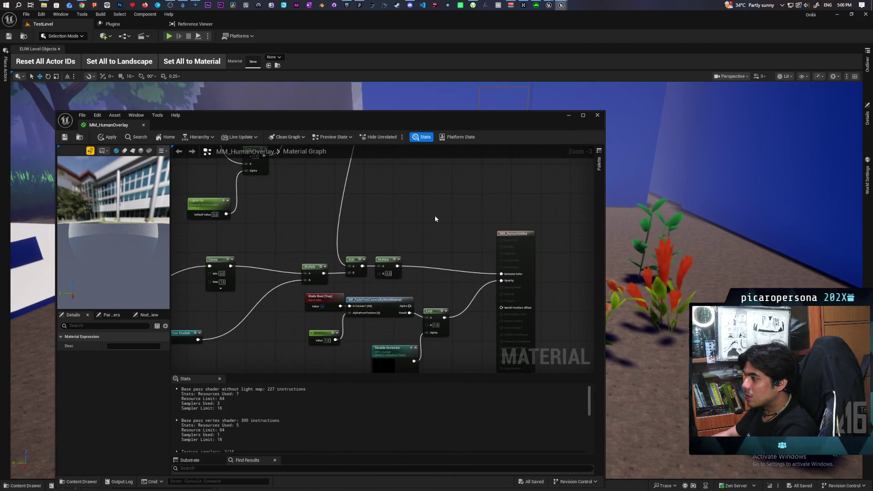
- Minimize MM_HumanOverlay and return to Kozou_Dioramas, centering Two Tone Shadow and the output node
{"action": "left_click", "coordinate": [568, 116]}
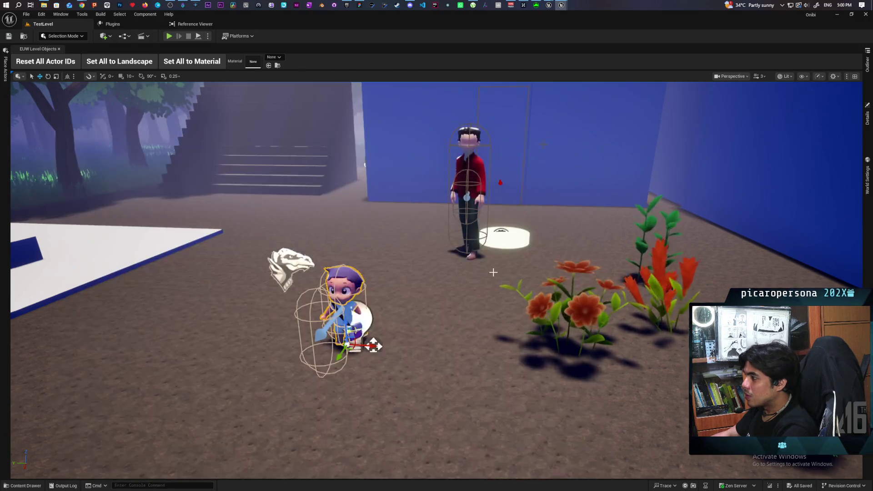
{"action": "mouse_move", "coordinate": [548, 5]}
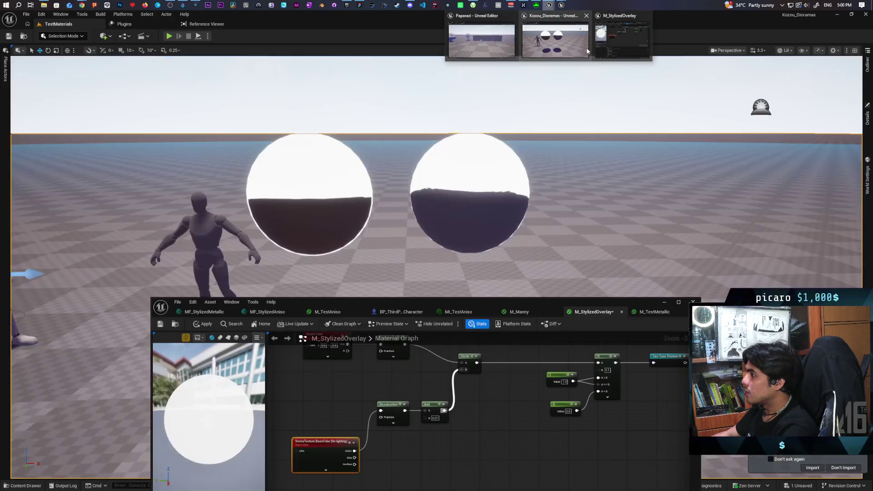
{"action": "left_click", "coordinate": [586, 51]}
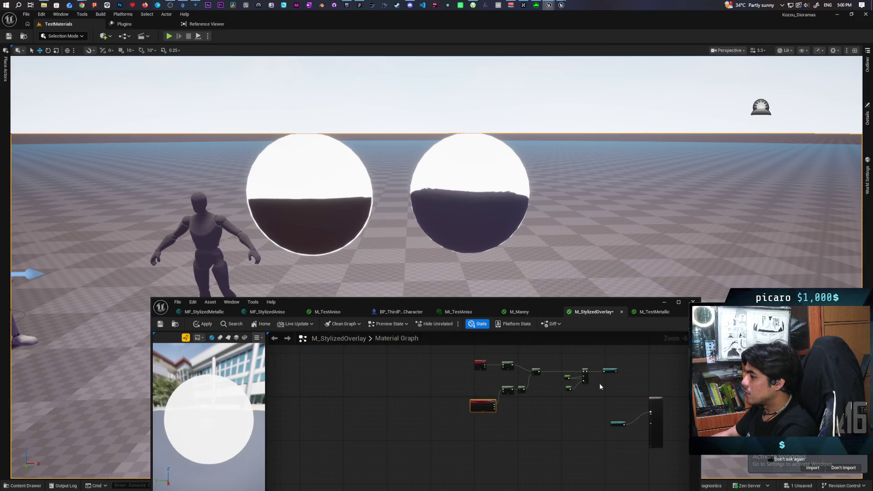
{"action": "scroll", "coordinate": [599, 383], "scroll_direction": "up", "scroll_amount": 1}
{"action": "left_click_drag", "start_coordinate": [471, 371], "coordinate": [452, 405]}
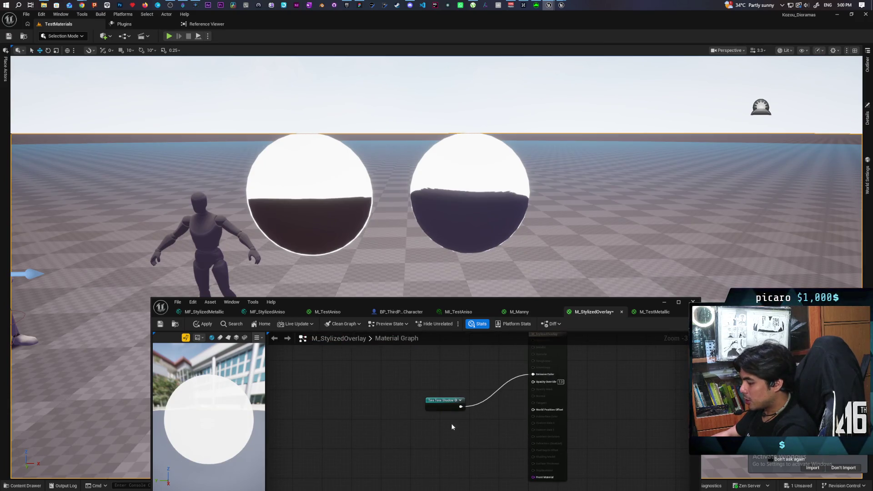
- Insert a Multiply node between Two Tone Shadow and Emissive Color and apply the material
{"action": "left_click", "coordinate": [472, 382]}
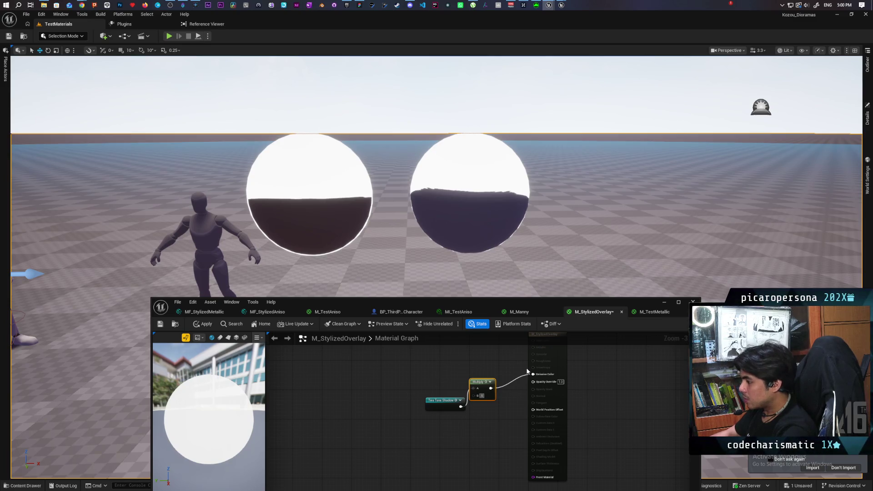
{"action": "left_click", "coordinate": [377, 366]}
{"action": "left_click", "coordinate": [206, 324]}
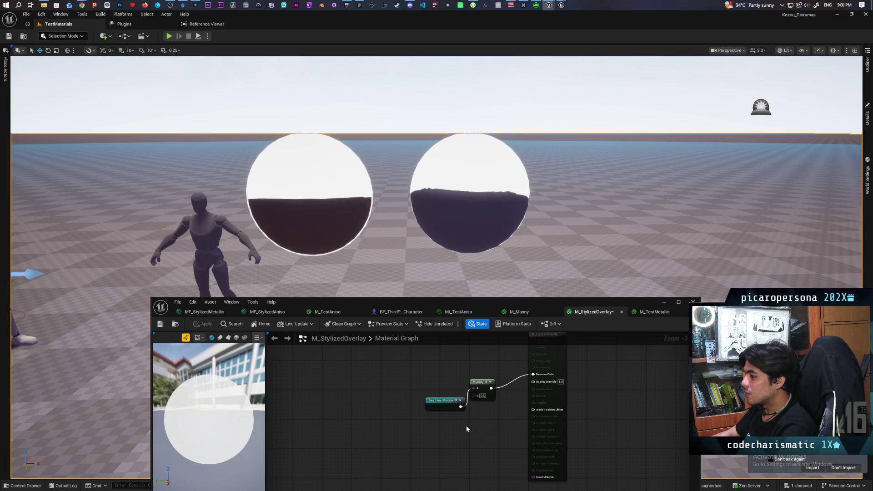
- Set the material's Opacity Override value to 0.0
{"action": "left_click", "coordinate": [560, 381]}
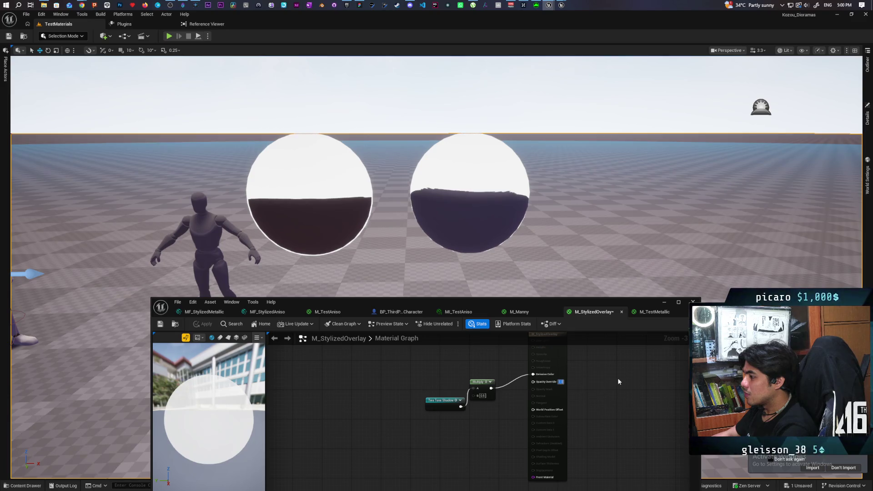
{"action": "type", "text": "0"}
{"action": "key", "text": "Return"}
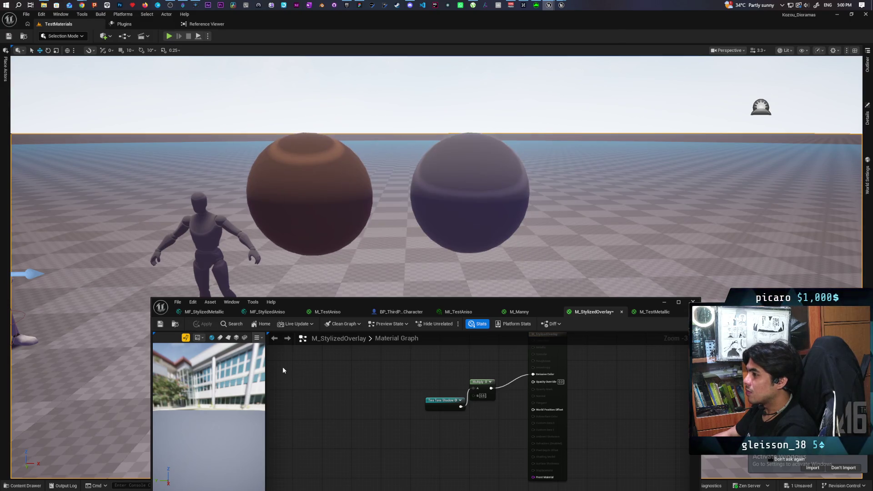
{"action": "scroll", "coordinate": [503, 394], "scroll_direction": "up", "scroll_amount": 2}
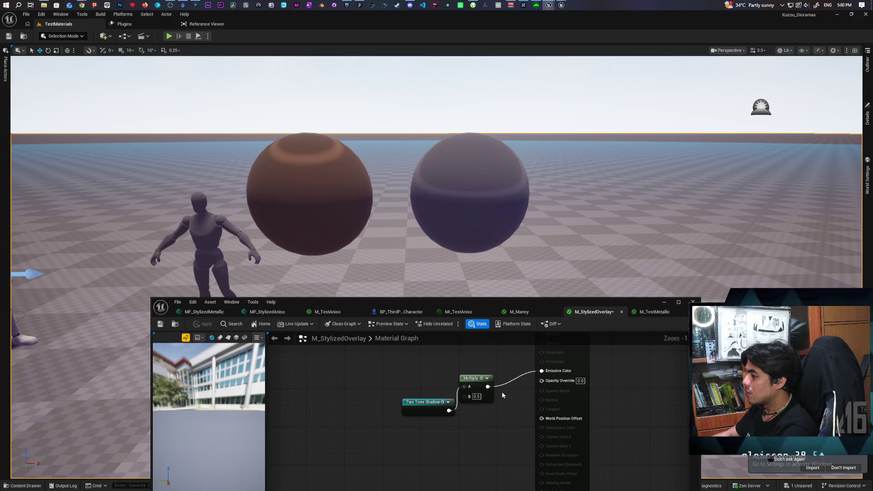
- Wire an output into Opacity Override and apply the material
{"action": "mouse_move", "coordinate": [489, 387]}
{"action": "left_mouse_down"}
{"action": "mouse_move", "coordinate": [513, 392]}
{"action": "mouse_move", "coordinate": [551, 382]}
{"action": "left_mouse_up"}
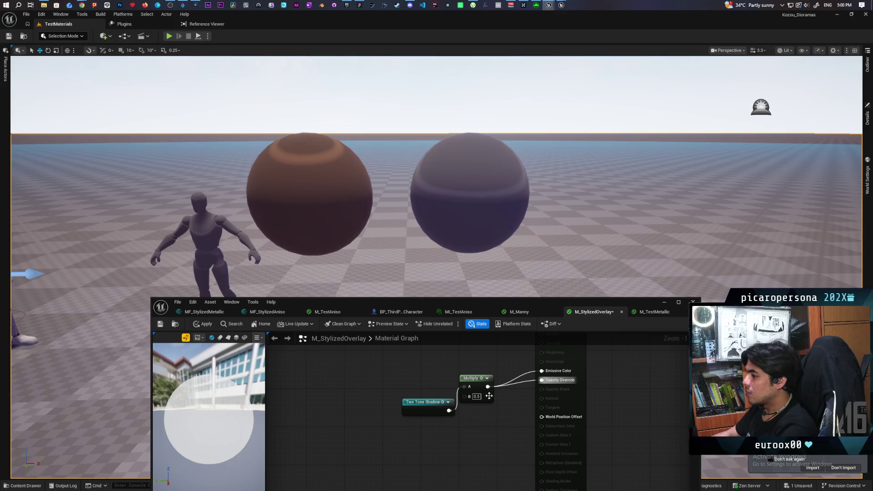
{"action": "mouse_move", "coordinate": [449, 410]}
{"action": "left_mouse_down"}
{"action": "mouse_move", "coordinate": [546, 399]}
{"action": "mouse_move", "coordinate": [549, 383]}
{"action": "left_mouse_up"}
{"action": "left_click", "coordinate": [202, 323]}
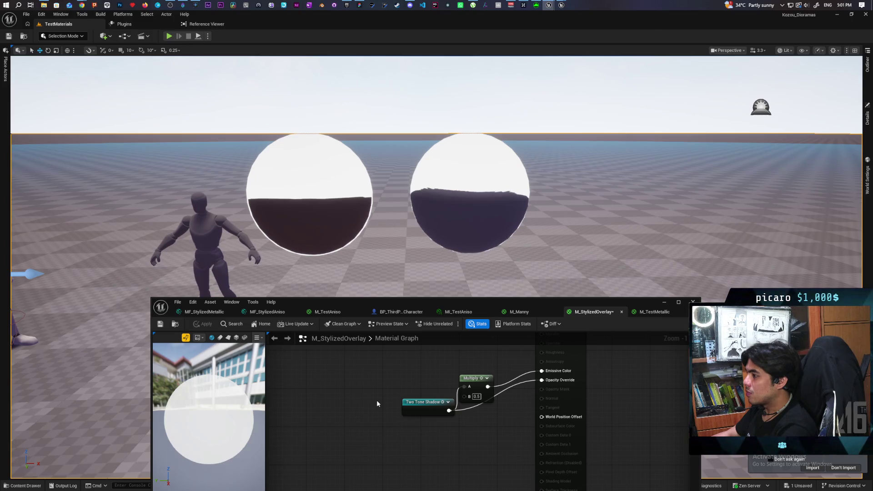
- Reposition the Multiply, feed Opacity Override from its output, apply, and switch to Onibi
{"action": "mouse_move", "coordinate": [477, 387]}
{"action": "left_mouse_down"}
{"action": "mouse_move", "coordinate": [469, 374]}
{"action": "mouse_move", "coordinate": [478, 377]}
{"action": "left_mouse_up"}
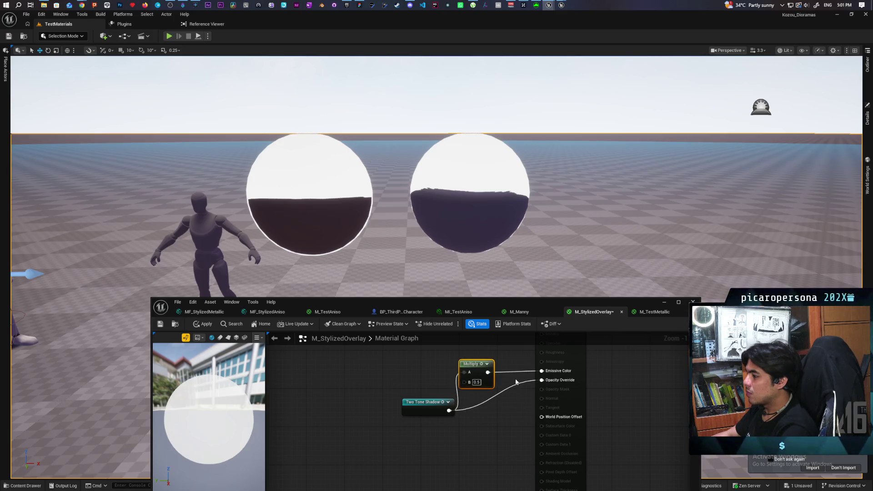
{"action": "left_click_drag", "start_coordinate": [488, 371], "coordinate": [542, 380]}
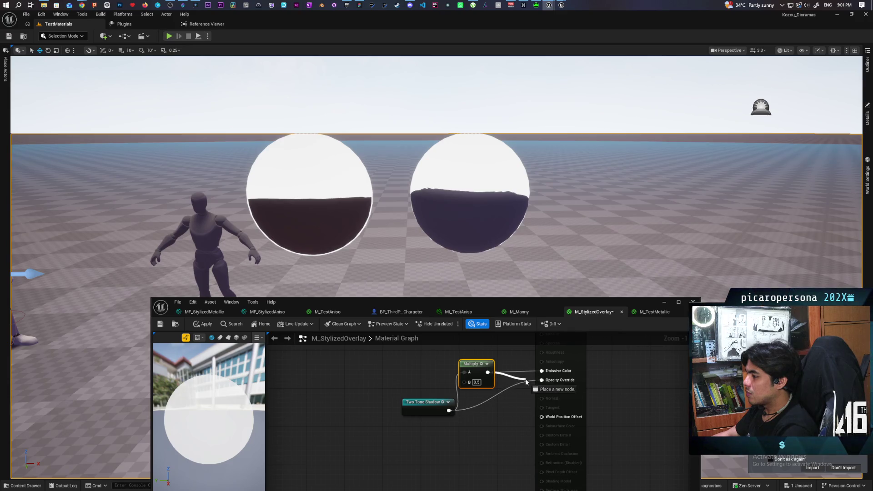
{"action": "left_click", "coordinate": [205, 324]}
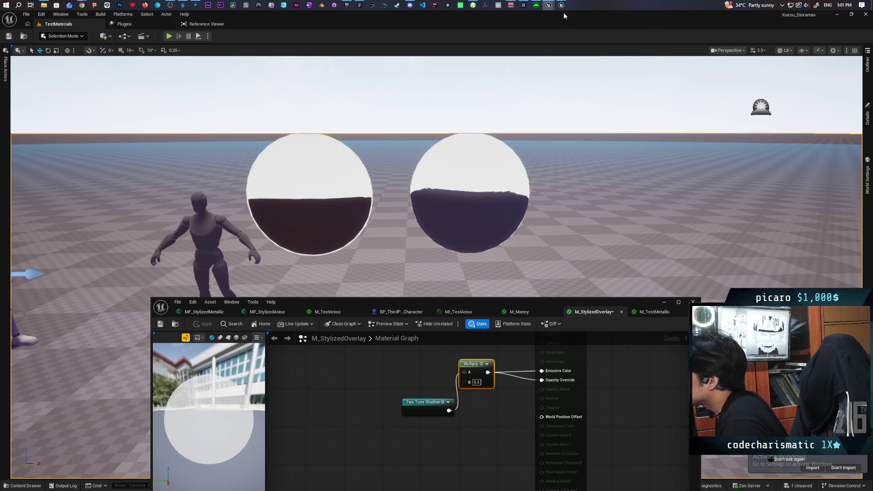
{"action": "mouse_move", "coordinate": [562, 5]}
{"action": "left_click", "coordinate": [593, 34]}
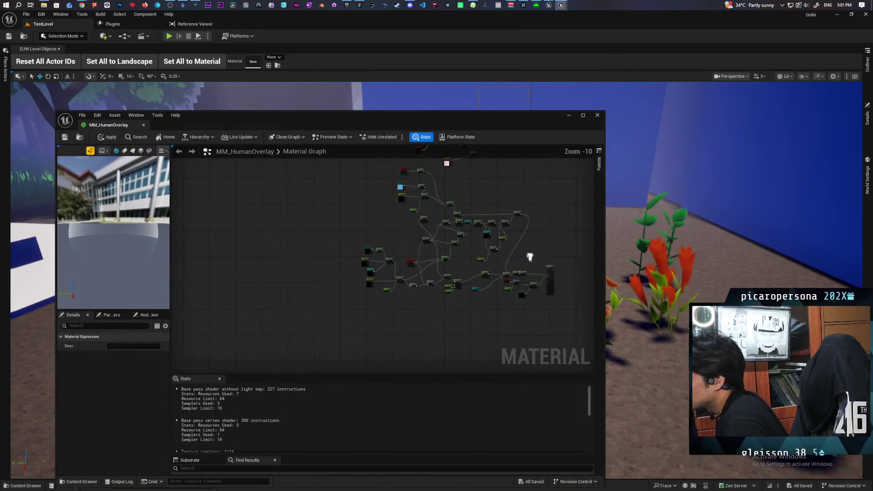
- Inspect the SceneTexture, Fresnel and Subtract nodes in the MM_HumanOverlay graph
{"action": "scroll", "coordinate": [395, 261], "scroll_direction": "up", "scroll_amount": 6}
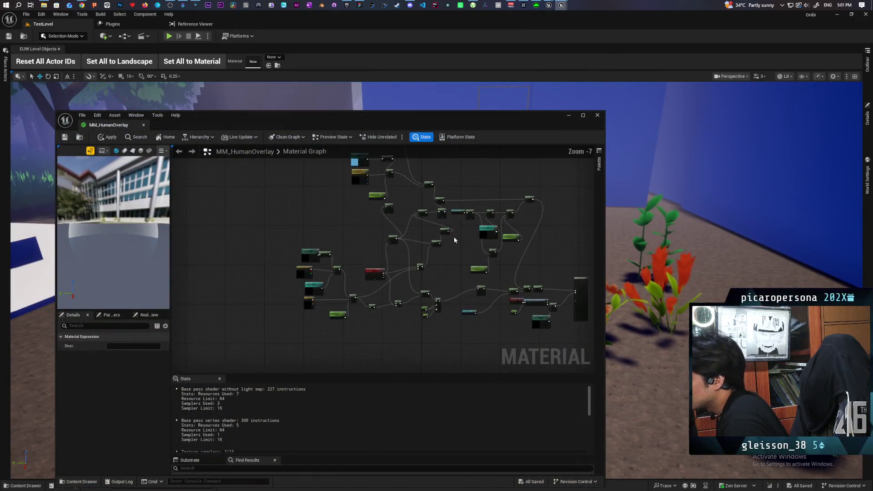
{"action": "mouse_move", "coordinate": [416, 281]}
{"action": "left_mouse_down"}
{"action": "mouse_move", "coordinate": [366, 195]}
{"action": "mouse_move", "coordinate": [360, 207]}
{"action": "mouse_move", "coordinate": [366, 202]}
{"action": "left_mouse_up"}
{"action": "left_click_drag", "start_coordinate": [329, 273], "coordinate": [332, 295]}
{"action": "mouse_move", "coordinate": [427, 273]}
{"action": "left_mouse_down"}
{"action": "mouse_move", "coordinate": [499, 292]}
{"action": "mouse_move", "coordinate": [454, 295]}
{"action": "mouse_move", "coordinate": [466, 294]}
{"action": "mouse_move", "coordinate": [389, 280]}
{"action": "mouse_move", "coordinate": [416, 305]}
{"action": "left_mouse_up"}
{"action": "left_click", "coordinate": [407, 262]}
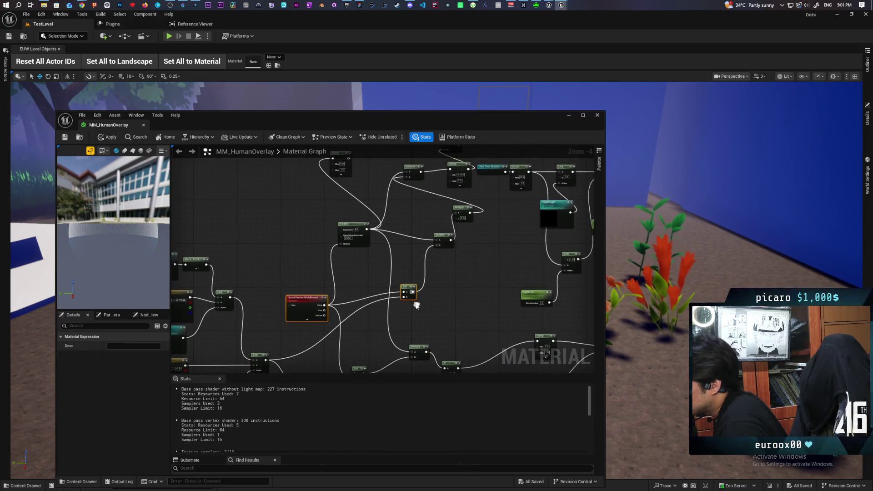
{"action": "left_click", "coordinate": [349, 223]}
{"action": "left_click_drag", "start_coordinate": [411, 267], "coordinate": [375, 294]}
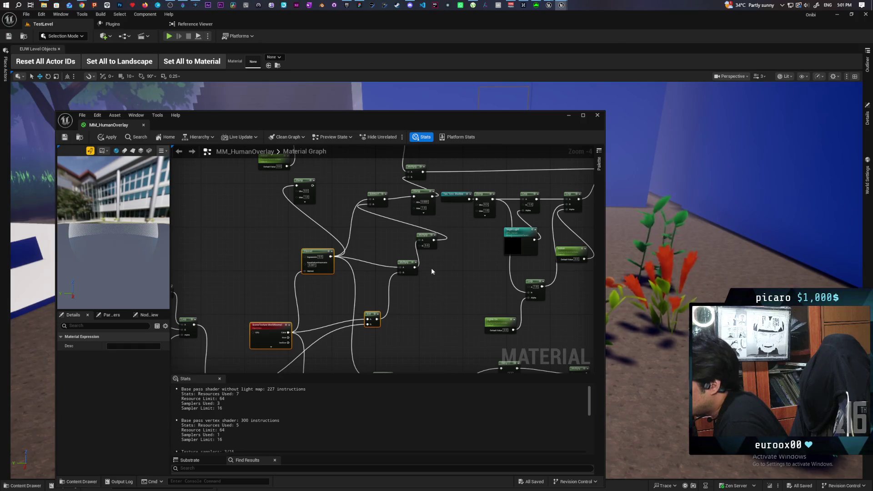
{"action": "left_click_drag", "start_coordinate": [393, 246], "coordinate": [372, 282]}
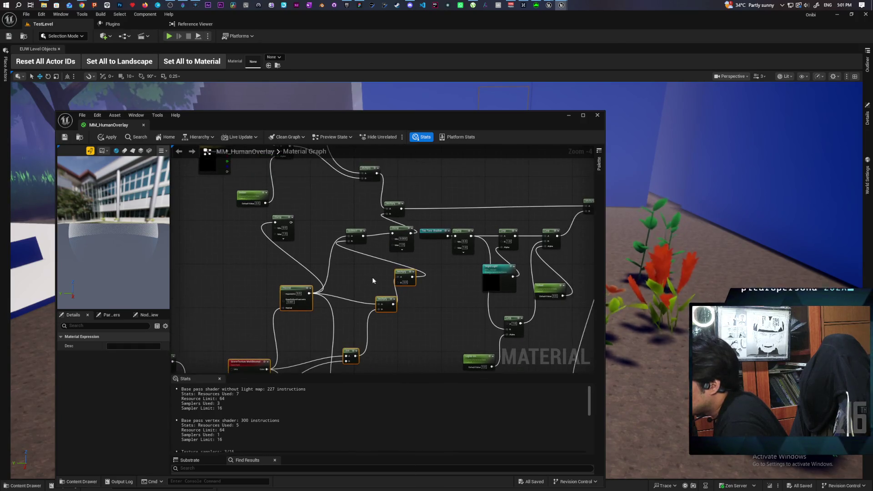
{"action": "left_click", "coordinate": [362, 237]}
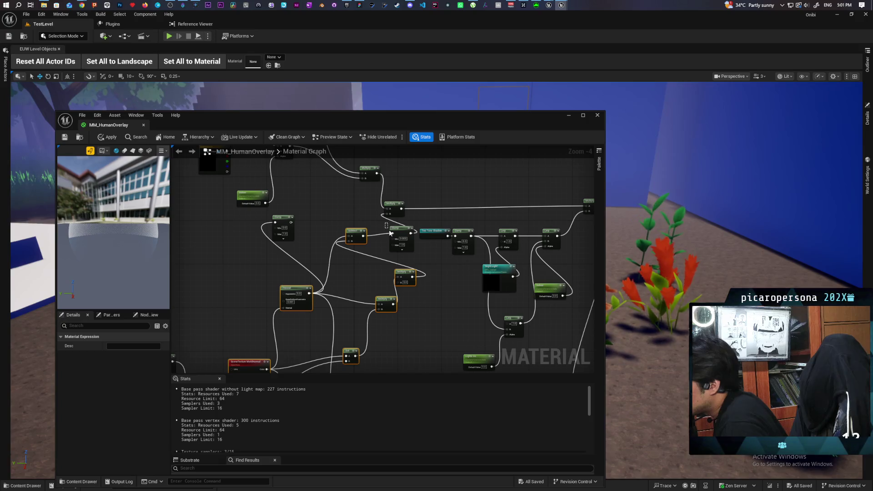
- Survey the Clamp, Lerp, Multiply and Add chain, then return to the M_StylizedOverlay window
{"action": "mouse_move", "coordinate": [414, 213]}
{"action": "left_mouse_down"}
{"action": "mouse_move", "coordinate": [434, 250]}
{"action": "mouse_move", "coordinate": [424, 225]}
{"action": "mouse_move", "coordinate": [437, 213]}
{"action": "mouse_move", "coordinate": [441, 183]}
{"action": "left_mouse_up"}
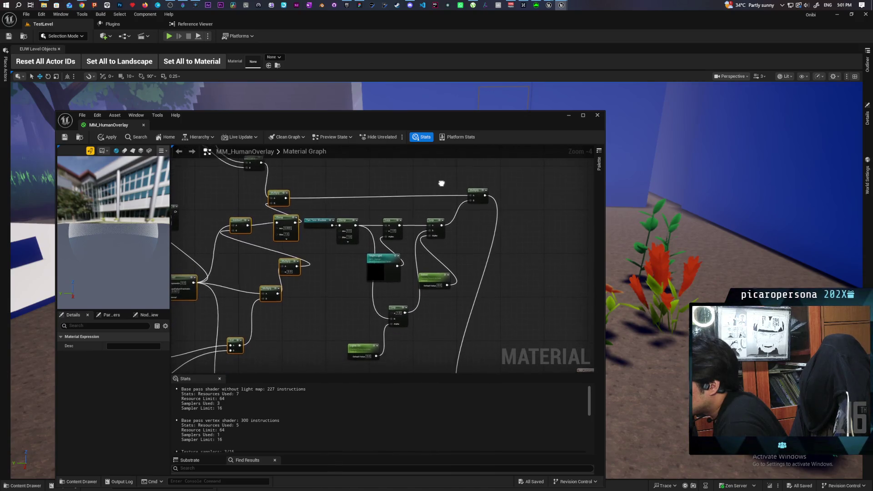
{"action": "scroll", "coordinate": [384, 216], "scroll_direction": "up", "scroll_amount": 2}
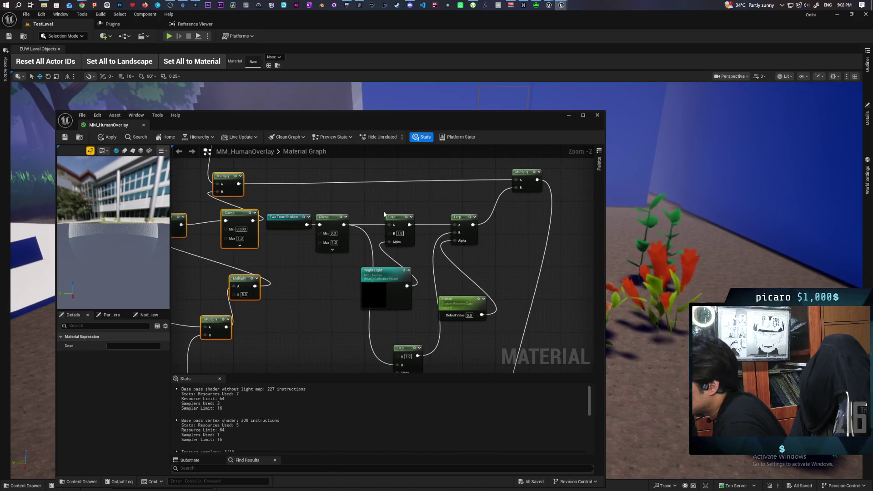
{"action": "mouse_move", "coordinate": [456, 299]}
{"action": "left_mouse_down"}
{"action": "mouse_move", "coordinate": [455, 256]}
{"action": "mouse_move", "coordinate": [471, 278]}
{"action": "mouse_move", "coordinate": [509, 216]}
{"action": "mouse_move", "coordinate": [504, 284]}
{"action": "left_mouse_up"}
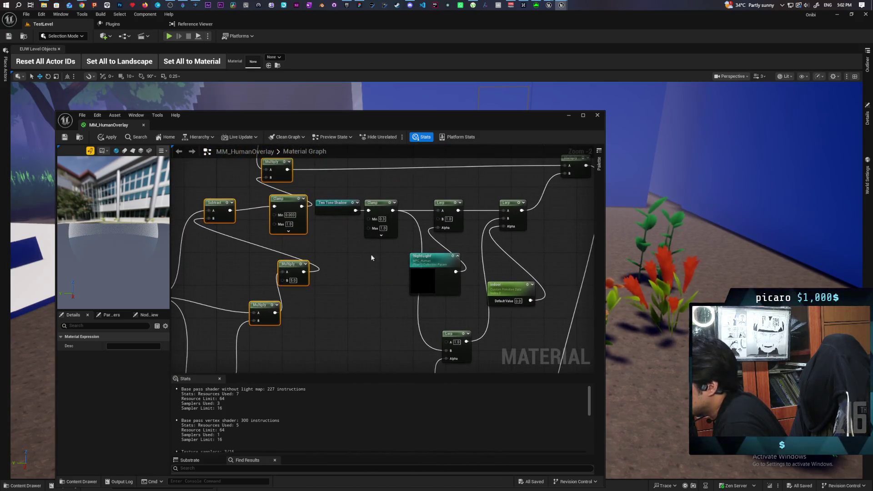
{"action": "left_click_drag", "start_coordinate": [372, 258], "coordinate": [357, 300]}
{"action": "left_click_drag", "start_coordinate": [329, 271], "coordinate": [399, 217]}
{"action": "mouse_move", "coordinate": [449, 202]}
{"action": "left_mouse_down"}
{"action": "mouse_move", "coordinate": [436, 163]}
{"action": "mouse_move", "coordinate": [472, 231]}
{"action": "mouse_move", "coordinate": [426, 201]}
{"action": "mouse_move", "coordinate": [516, 205]}
{"action": "mouse_move", "coordinate": [545, 249]}
{"action": "mouse_move", "coordinate": [388, 238]}
{"action": "mouse_move", "coordinate": [329, 245]}
{"action": "left_mouse_up"}
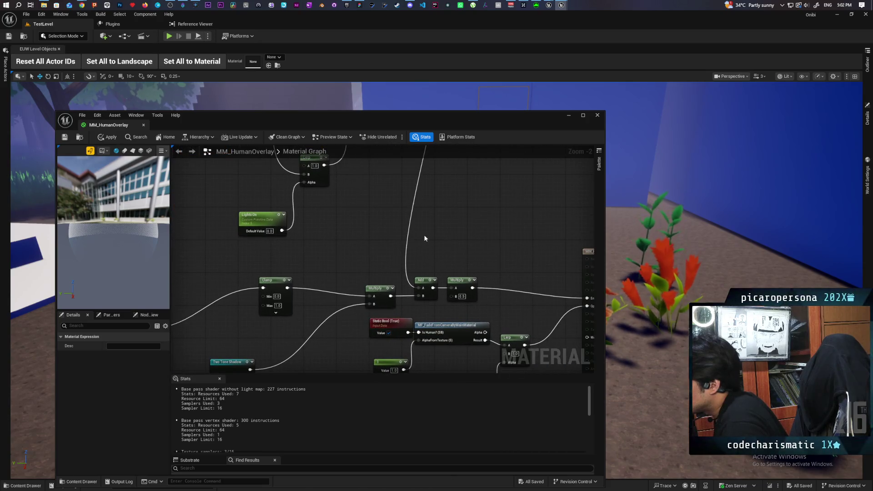
{"action": "scroll", "coordinate": [425, 238], "scroll_direction": "down", "scroll_amount": 3}
{"action": "mouse_move", "coordinate": [426, 239]}
{"action": "left_mouse_down"}
{"action": "mouse_move", "coordinate": [410, 302]}
{"action": "mouse_move", "coordinate": [429, 282]}
{"action": "mouse_move", "coordinate": [453, 290]}
{"action": "mouse_move", "coordinate": [493, 287]}
{"action": "mouse_move", "coordinate": [490, 279]}
{"action": "left_mouse_up"}
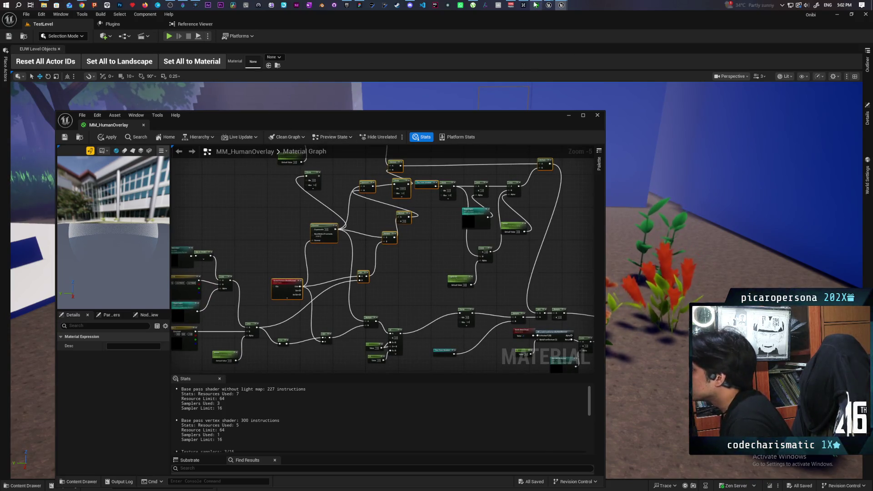
{"action": "mouse_move", "coordinate": [536, 5]}
{"action": "left_click", "coordinate": [568, 42]}
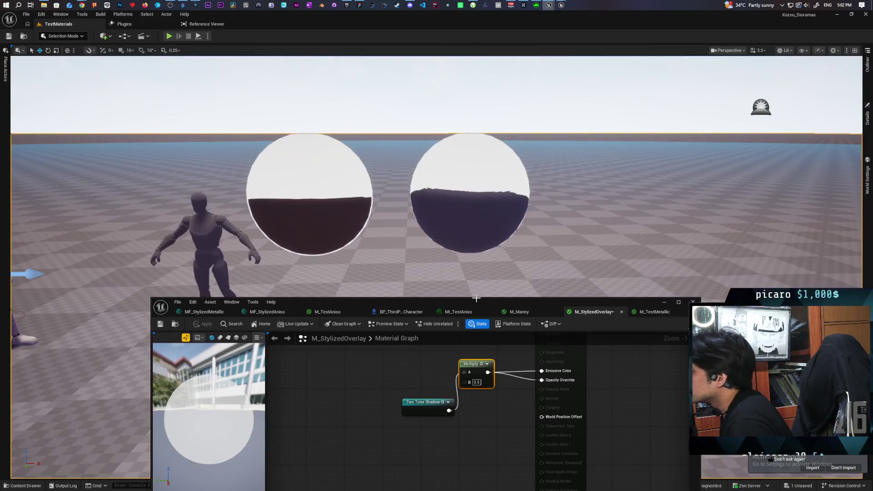
- Paste the copied node cluster into M_StylizedOverlay and move the Scene Texture node aside
{"action": "left_click_drag", "start_coordinate": [467, 302], "coordinate": [502, 121]}
{"action": "scroll", "coordinate": [520, 220], "scroll_direction": "down", "scroll_amount": 4}
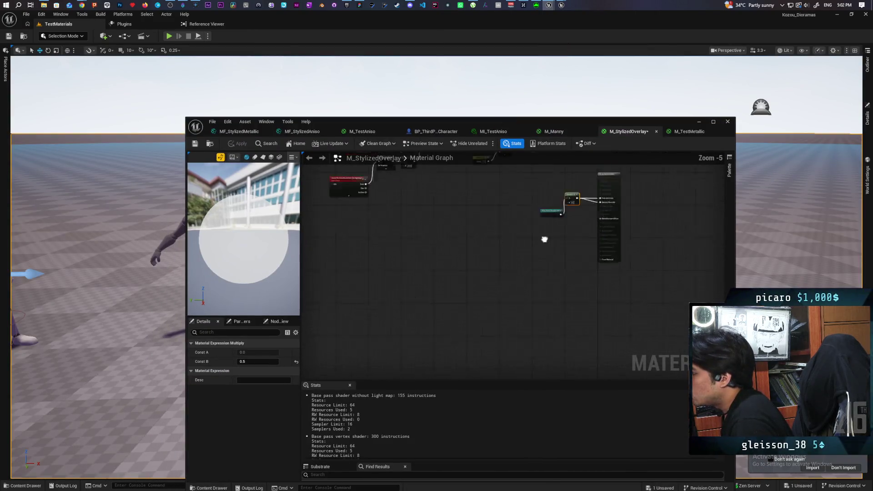
{"action": "left_click", "coordinate": [416, 306]}
{"action": "key", "text": "ctrl+v"}
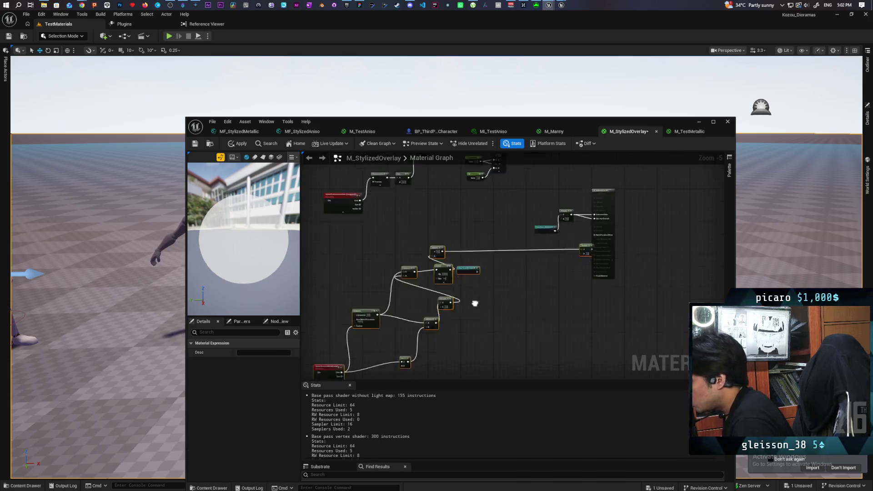
{"action": "left_click_drag", "start_coordinate": [474, 303], "coordinate": [532, 247]}
{"action": "left_click", "coordinate": [399, 326]}
{"action": "left_click_drag", "start_coordinate": [388, 311], "coordinate": [373, 290]}
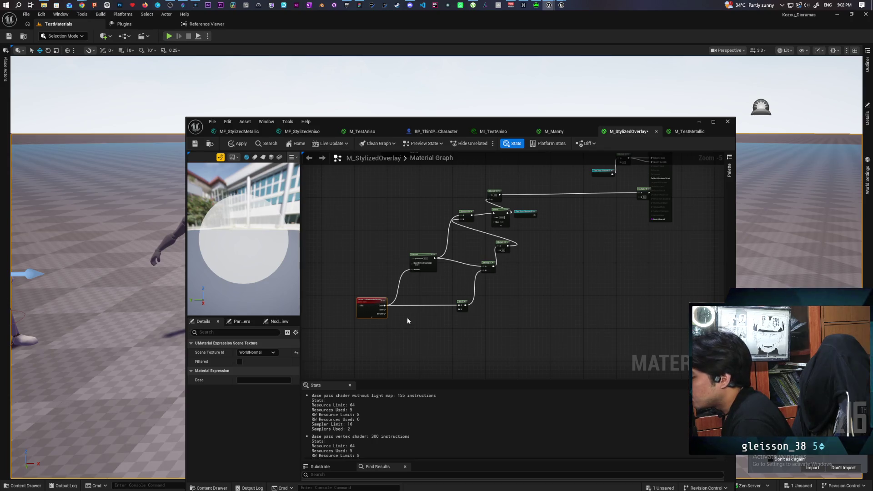
- Add a SkyAtmosphereLightDirection node by searching 'direction' and connect it to Dot's B input
{"action": "right_click", "coordinate": [378, 333]}
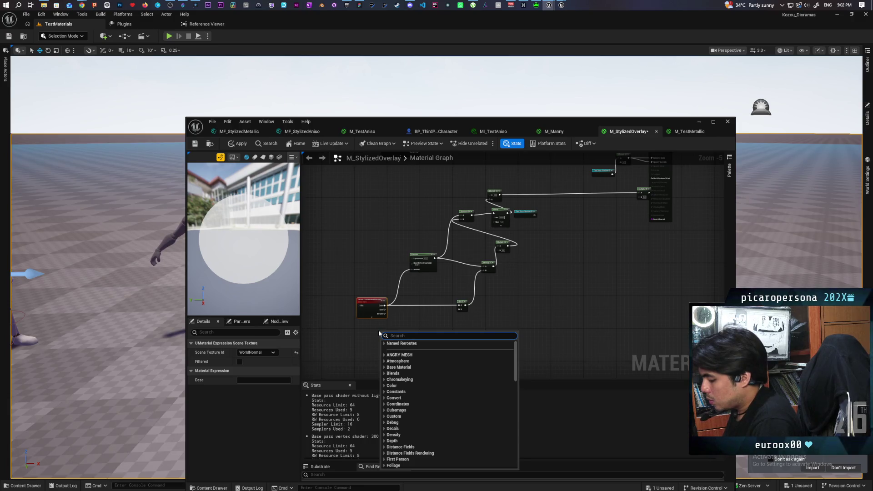
{"action": "type", "text": "direction"}
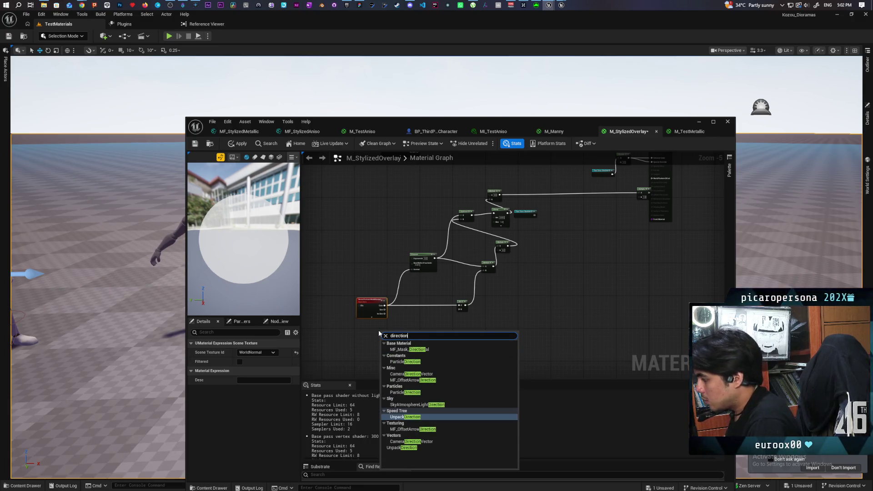
{"action": "key", "text": "Up"}
{"action": "key", "text": "Up"}
{"action": "key", "text": "Return"}
{"action": "scroll", "coordinate": [382, 331], "scroll_direction": "up", "scroll_amount": 3}
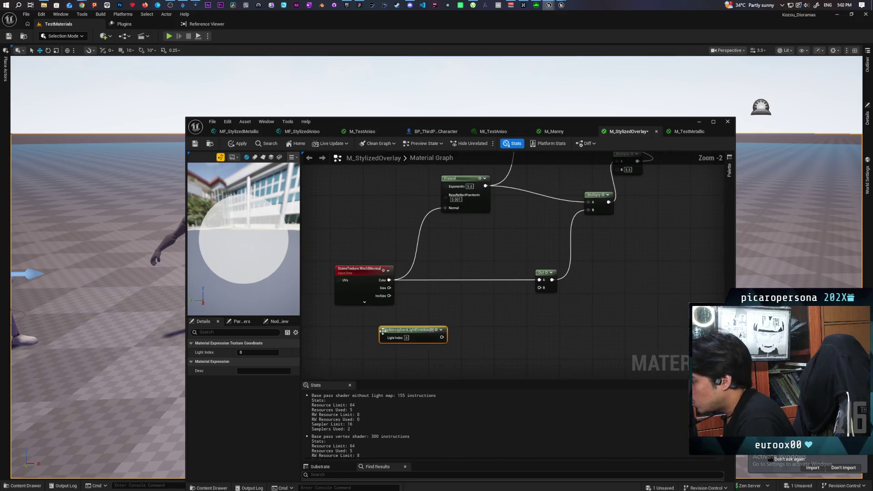
{"action": "left_click_drag", "start_coordinate": [441, 337], "coordinate": [548, 288]}
{"action": "left_click", "coordinate": [500, 318]}
{"action": "left_click_drag", "start_coordinate": [441, 337], "coordinate": [540, 287]}
{"action": "scroll", "coordinate": [565, 298], "scroll_direction": "down", "scroll_amount": 2}
{"action": "left_click_drag", "start_coordinate": [623, 266], "coordinate": [528, 323]}
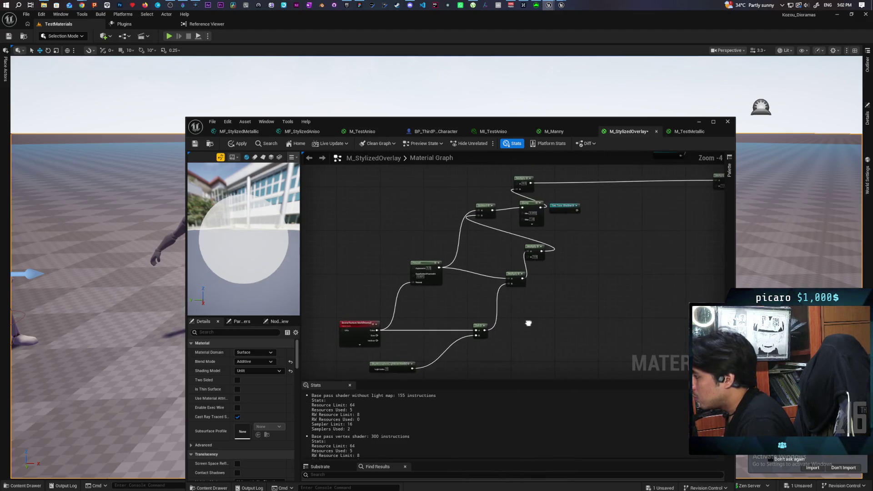
- Connect the Two Tone Shadow output into the Multiply node's B input
{"action": "mouse_move", "coordinate": [580, 305]}
{"action": "left_mouse_down"}
{"action": "mouse_move", "coordinate": [512, 328]}
{"action": "mouse_move", "coordinate": [519, 299]}
{"action": "mouse_move", "coordinate": [402, 345]}
{"action": "left_mouse_up"}
{"action": "scroll", "coordinate": [499, 261], "scroll_direction": "up", "scroll_amount": 2}
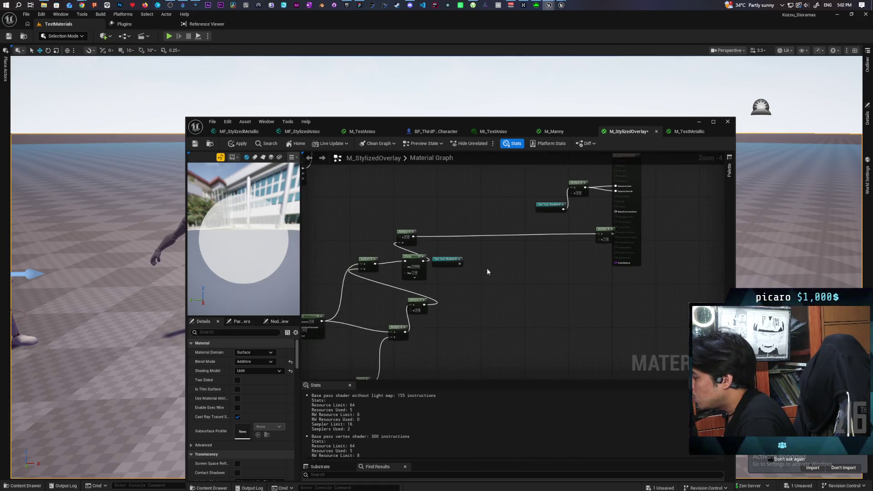
{"action": "mouse_move", "coordinate": [450, 266]}
{"action": "left_mouse_down"}
{"action": "mouse_move", "coordinate": [576, 263]}
{"action": "mouse_move", "coordinate": [537, 295]}
{"action": "mouse_move", "coordinate": [570, 260]}
{"action": "left_mouse_up"}
{"action": "mouse_move", "coordinate": [405, 272]}
{"action": "left_mouse_down"}
{"action": "mouse_move", "coordinate": [636, 246]}
{"action": "mouse_move", "coordinate": [528, 233]}
{"action": "left_mouse_up"}
{"action": "left_click_drag", "start_coordinate": [551, 264], "coordinate": [462, 267]}
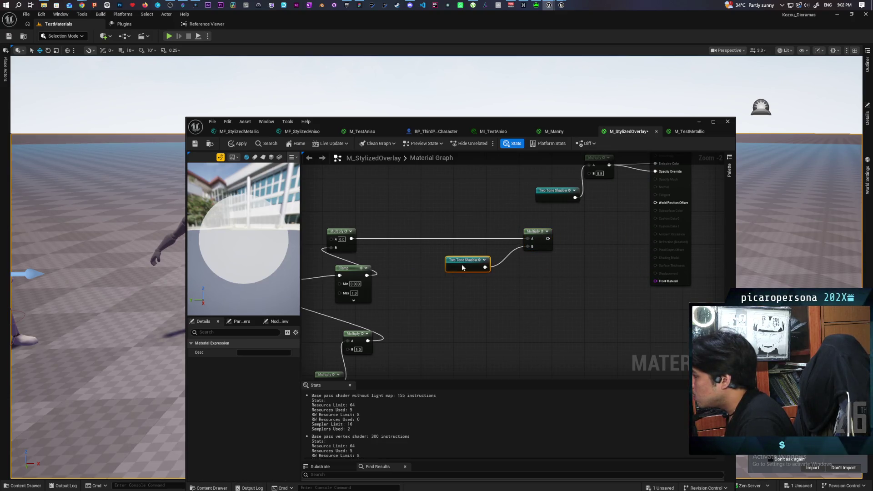
- Disconnect the Multiply from Opacity Override and save the material
{"action": "mouse_move", "coordinate": [578, 269]}
{"action": "left_mouse_down"}
{"action": "mouse_move", "coordinate": [530, 326]}
{"action": "mouse_move", "coordinate": [606, 237]}
{"action": "left_mouse_up"}
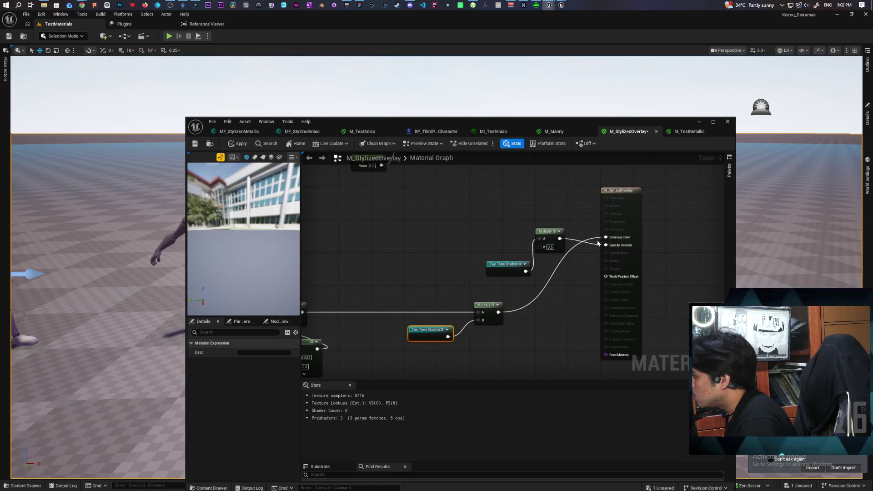
{"action": "left_click", "coordinate": [606, 245], "text": "alt"}
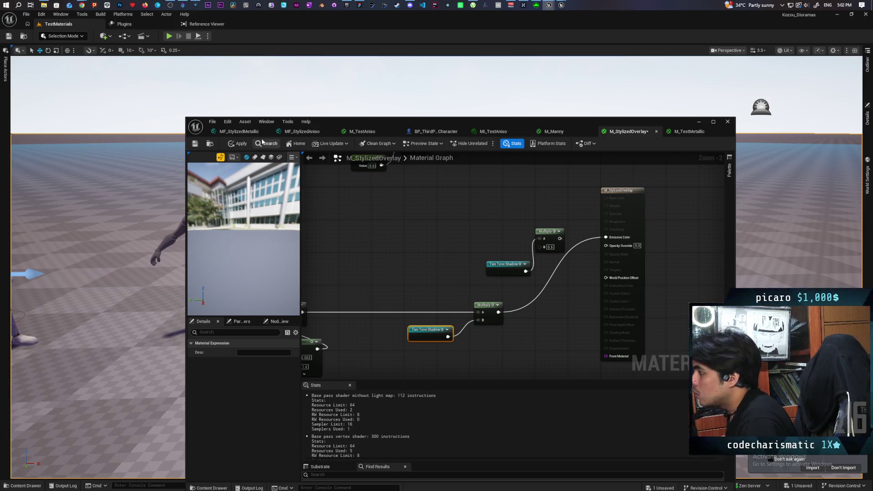
{"action": "key", "text": "ctrl+s"}
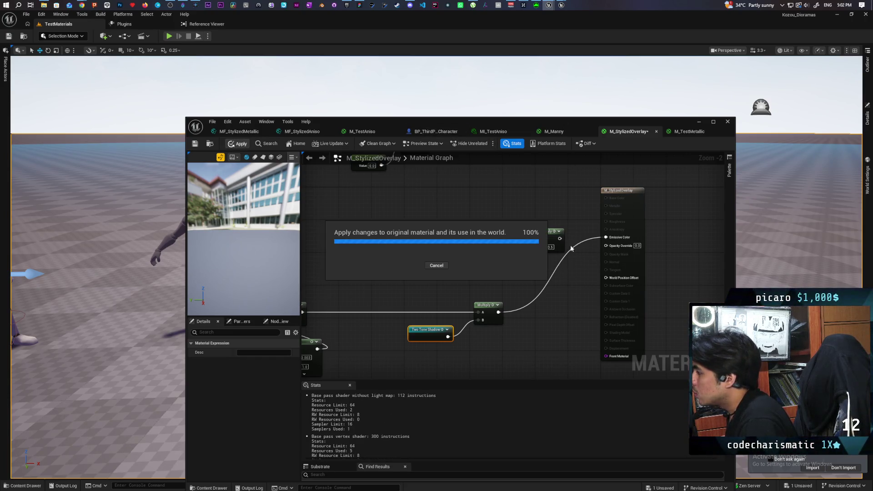
{"action": "mouse_move", "coordinate": [546, 119]}
{"action": "left_mouse_down"}
{"action": "mouse_move", "coordinate": [544, 282]}
{"action": "mouse_move", "coordinate": [530, 238]}
{"action": "mouse_move", "coordinate": [534, 195]}
{"action": "left_mouse_up"}
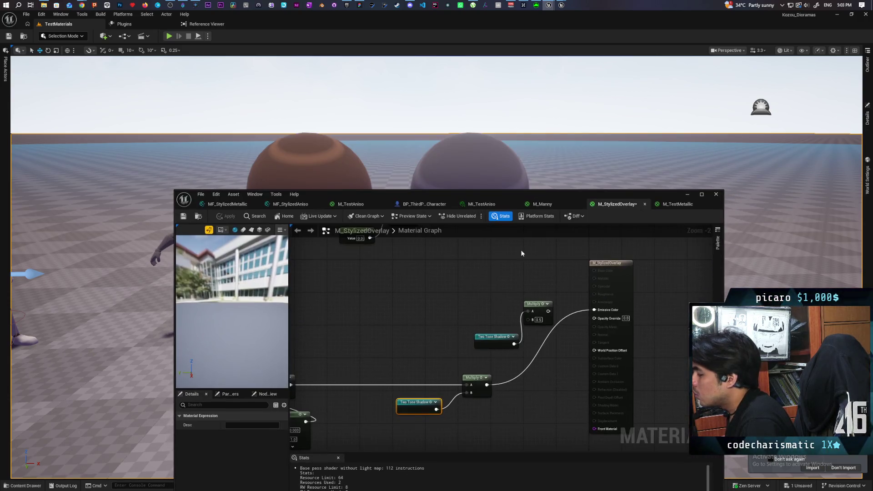
- Break the Two Tone Shadow link into Multiply B and apply the material
{"action": "scroll", "coordinate": [442, 316], "scroll_direction": "down", "scroll_amount": 4}
{"action": "scroll", "coordinate": [512, 304], "scroll_direction": "up", "scroll_amount": 3}
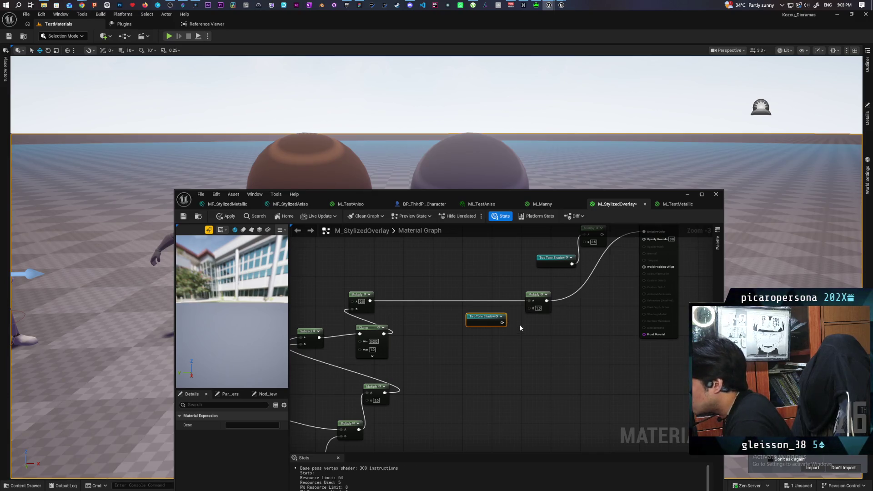
{"action": "left_click", "coordinate": [502, 323], "text": "alt"}
{"action": "left_click", "coordinate": [226, 216]}
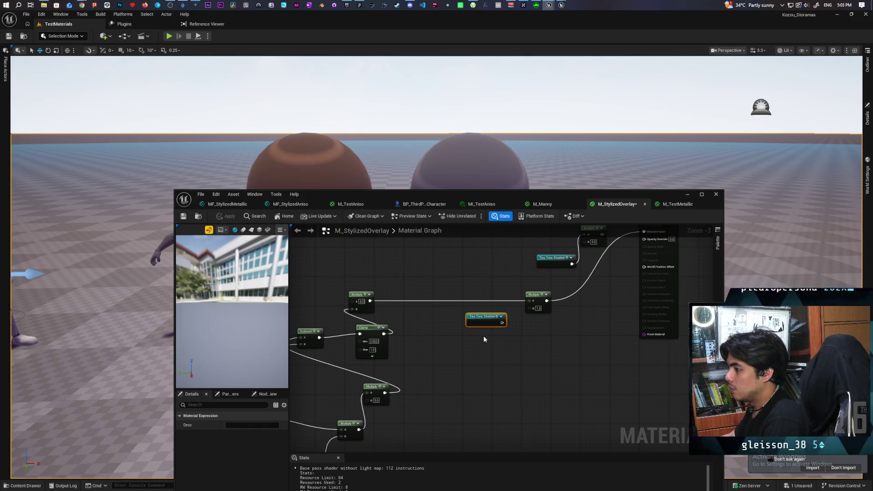
{"action": "left_click", "coordinate": [571, 360]}
{"action": "left_click", "coordinate": [221, 217]}
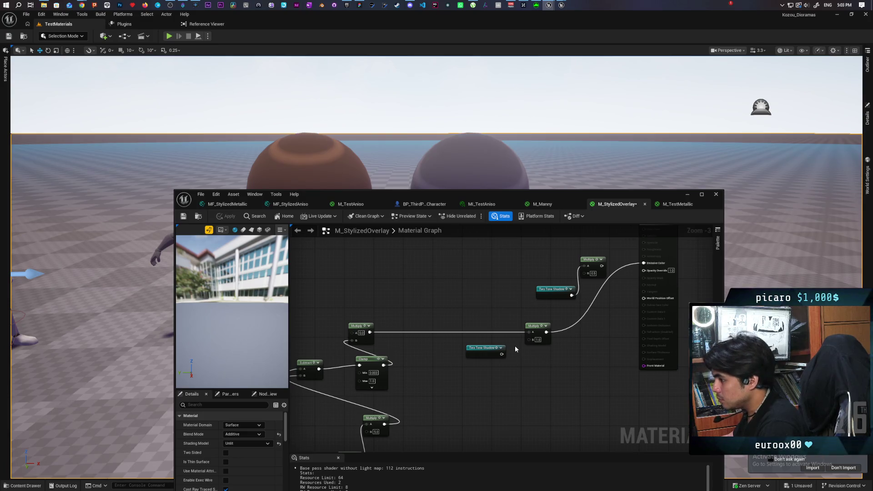
- Preview the Dot node's output, then the Fresnel node's output, on the preview sphere
{"action": "mouse_move", "coordinate": [482, 308]}
{"action": "left_mouse_down"}
{"action": "mouse_move", "coordinate": [483, 358]}
{"action": "mouse_move", "coordinate": [480, 349]}
{"action": "mouse_move", "coordinate": [607, 391]}
{"action": "mouse_move", "coordinate": [639, 333]}
{"action": "left_mouse_up"}
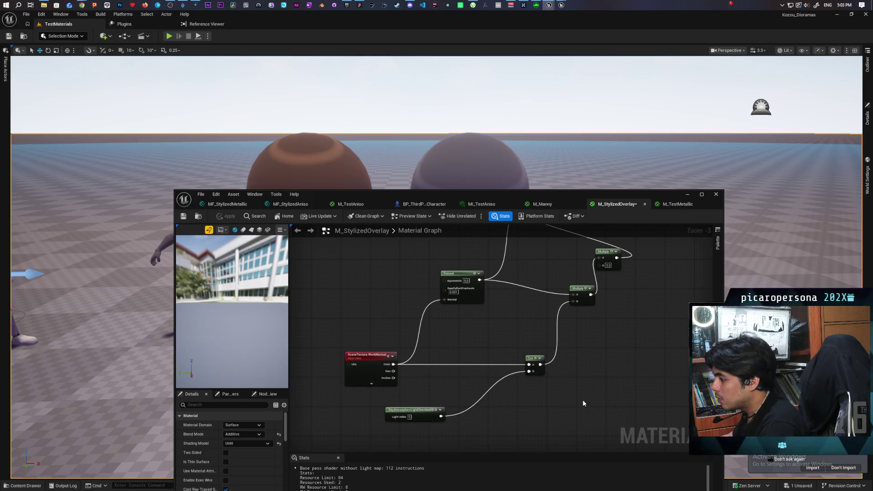
{"action": "left_click", "coordinate": [534, 358]}
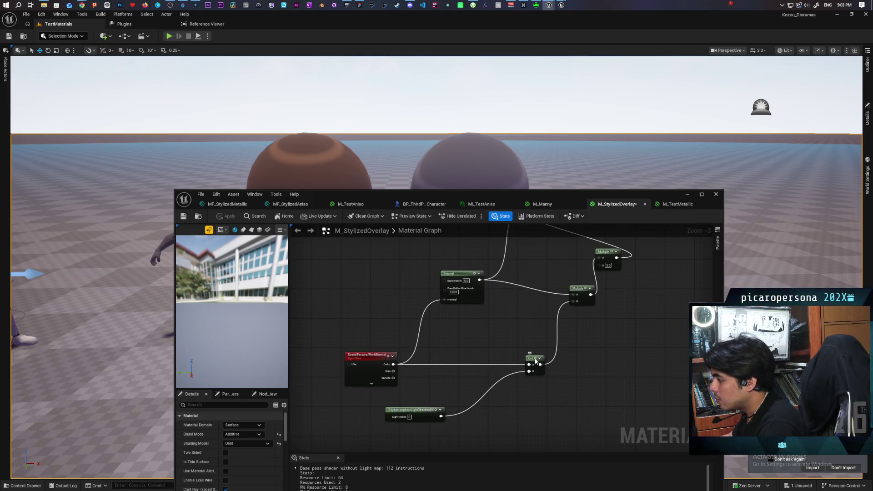
{"action": "key", "text": "space"}
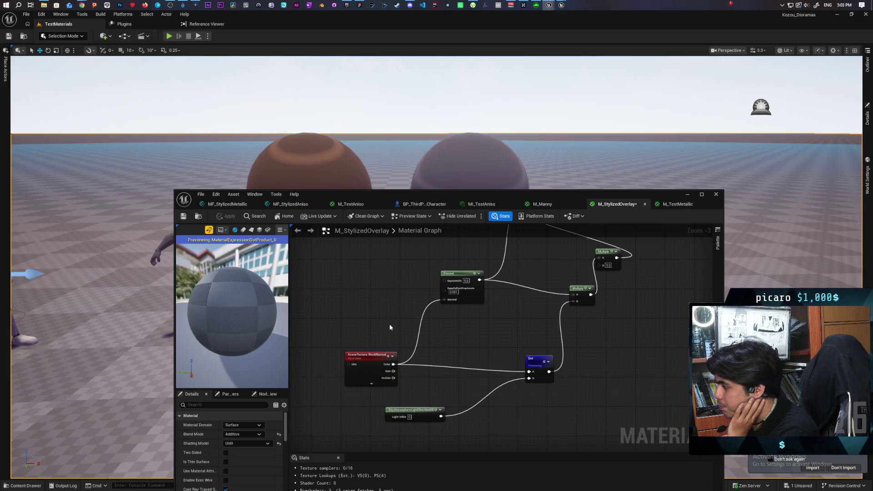
{"action": "mouse_move", "coordinate": [280, 332]}
{"action": "left_mouse_down"}
{"action": "mouse_move", "coordinate": [281, 377]}
{"action": "mouse_move", "coordinate": [245, 377]}
{"action": "mouse_move", "coordinate": [242, 331]}
{"action": "left_mouse_up"}
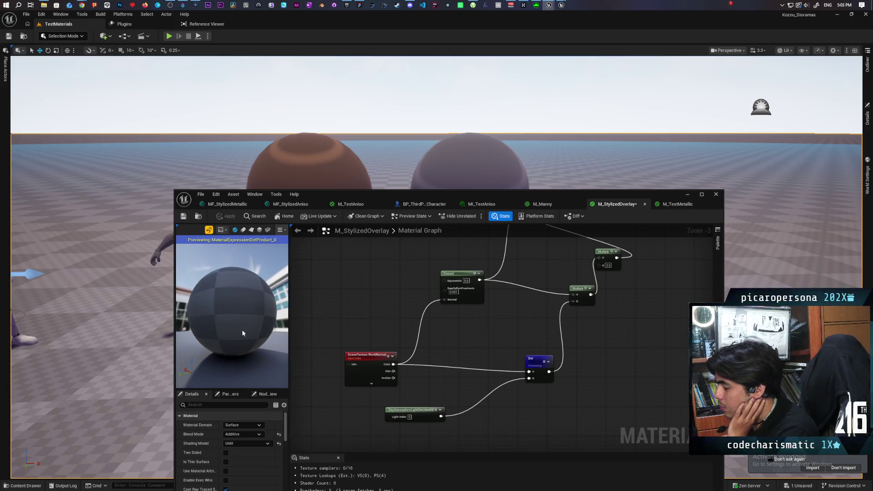
{"action": "left_click", "coordinate": [472, 291]}
{"action": "key", "text": "space"}
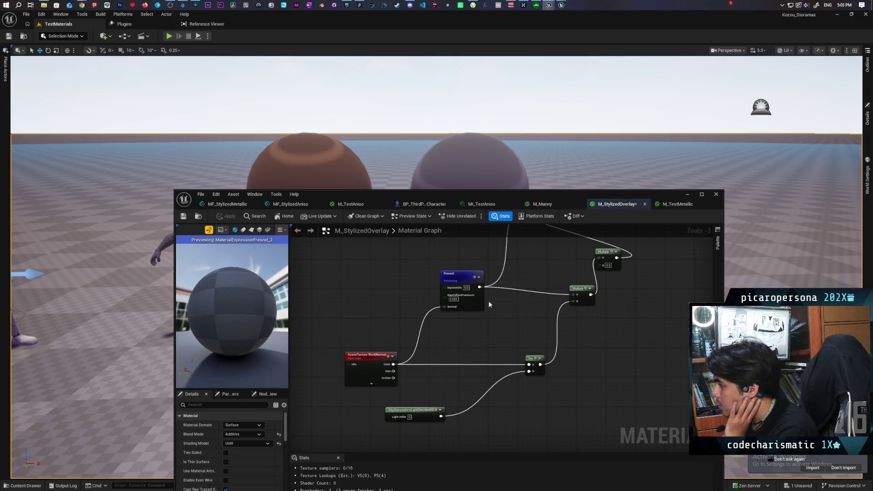
{"action": "mouse_move", "coordinate": [231, 339]}
{"action": "left_mouse_down"}
{"action": "mouse_move", "coordinate": [222, 345]}
{"action": "mouse_move", "coordinate": [202, 337]}
{"action": "mouse_move", "coordinate": [206, 298]}
{"action": "mouse_move", "coordinate": [207, 319]}
{"action": "mouse_move", "coordinate": [200, 300]}
{"action": "mouse_move", "coordinate": [191, 311]}
{"action": "left_mouse_up"}
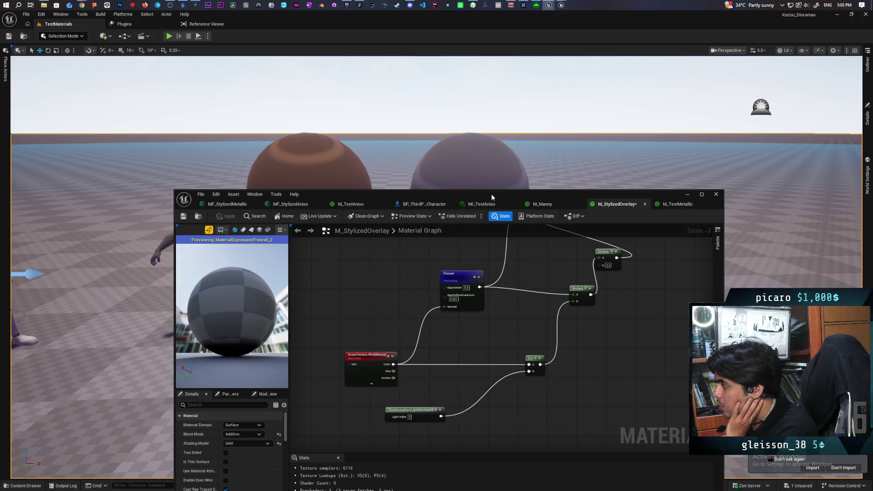
{"action": "left_click_drag", "start_coordinate": [490, 196], "coordinate": [460, 291]}
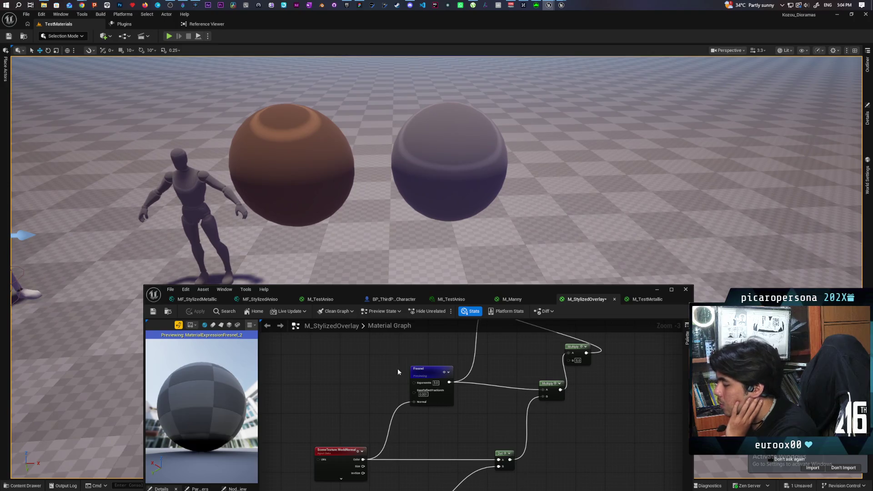
{"action": "mouse_move", "coordinate": [397, 368]}
{"action": "left_mouse_down"}
{"action": "mouse_move", "coordinate": [446, 411]}
{"action": "mouse_move", "coordinate": [415, 428]}
{"action": "mouse_move", "coordinate": [450, 418]}
{"action": "mouse_move", "coordinate": [457, 425]}
{"action": "mouse_move", "coordinate": [495, 398]}
{"action": "left_mouse_up"}
{"action": "scroll", "coordinate": [444, 413], "scroll_direction": "down", "scroll_amount": 1}
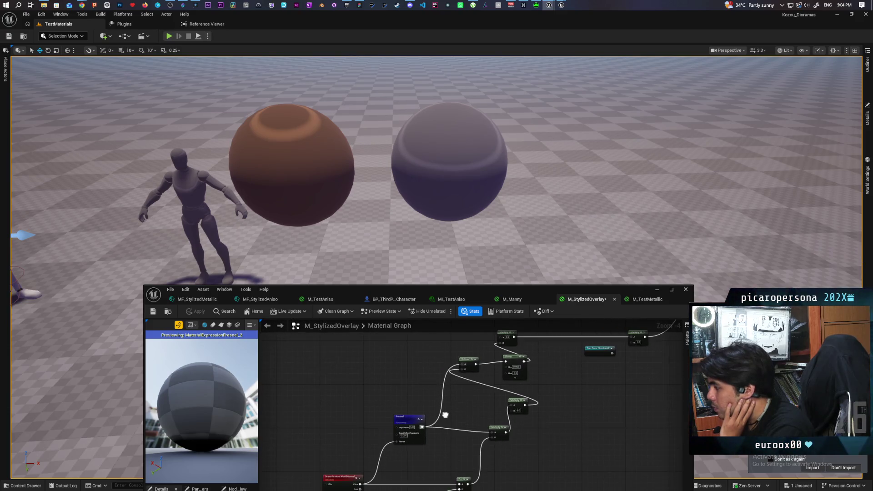
{"action": "left_click", "coordinate": [472, 361]}
{"action": "key", "text": "space"}
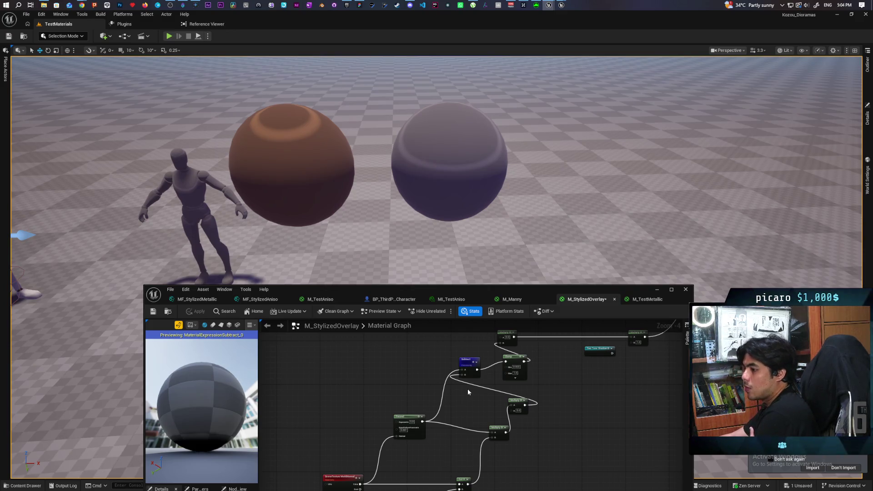
{"action": "scroll", "coordinate": [467, 389], "scroll_direction": "down", "scroll_amount": 2}
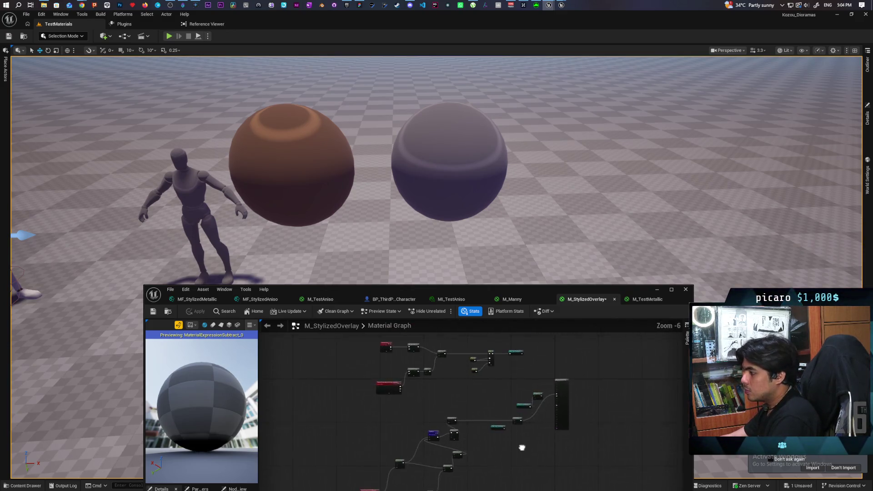
{"action": "scroll", "coordinate": [519, 359], "scroll_direction": "up", "scroll_amount": 4}
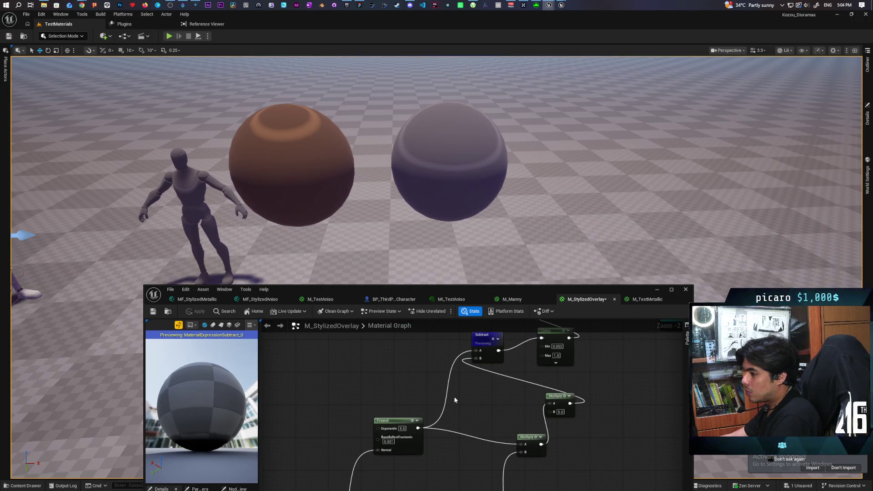
{"action": "key", "text": "ctrl+s"}
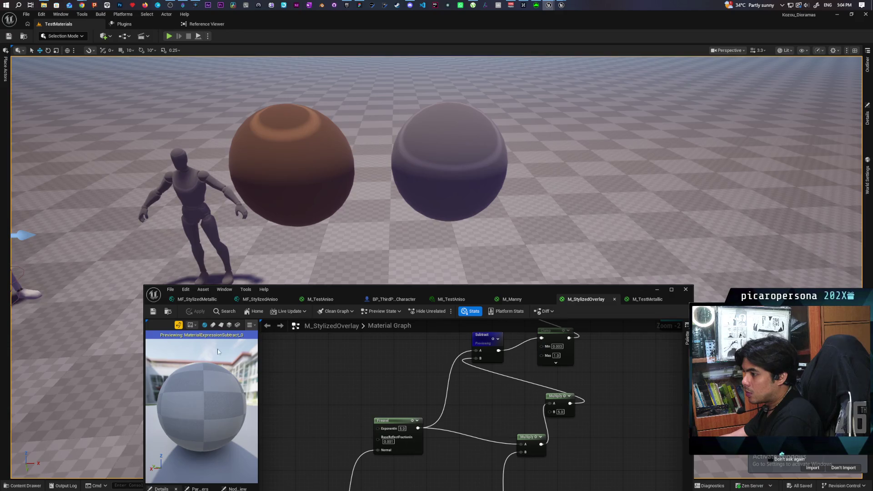
{"action": "left_click", "coordinate": [213, 326]}
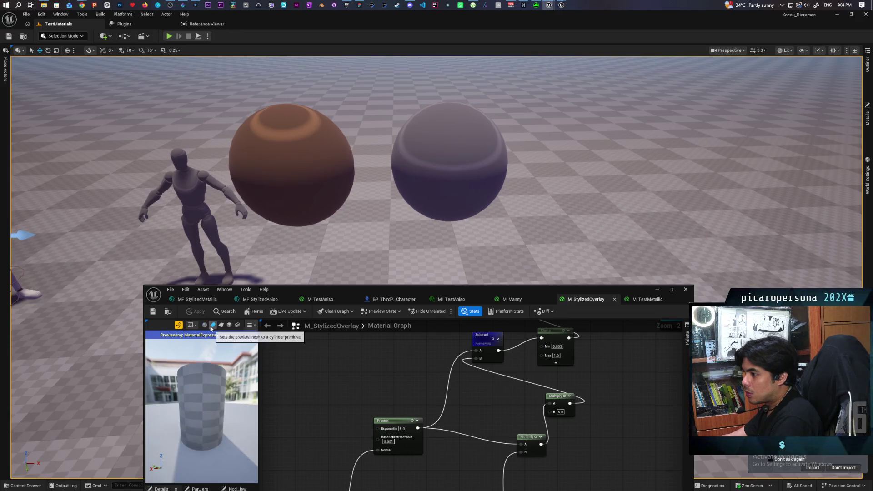
{"action": "left_click", "coordinate": [204, 325]}
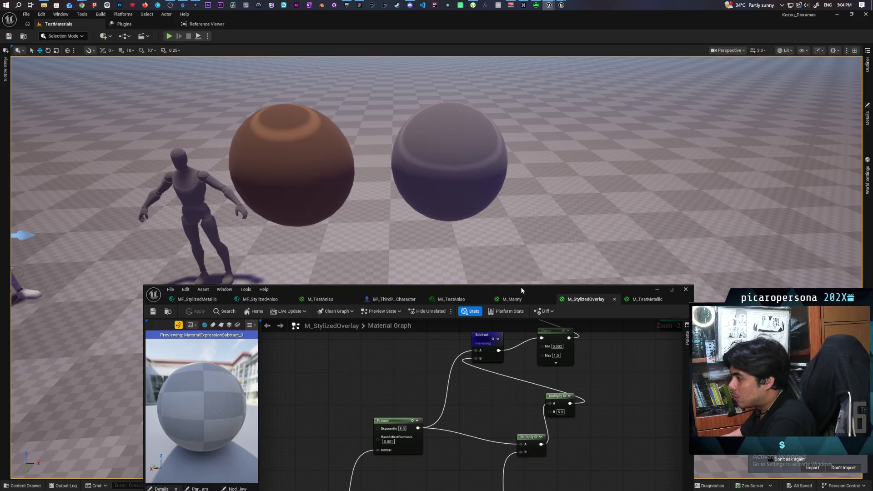
{"action": "left_click_drag", "start_coordinate": [522, 290], "coordinate": [540, 126]}
{"action": "scroll", "coordinate": [426, 296], "scroll_direction": "down", "scroll_amount": 1}
{"action": "mouse_move", "coordinate": [426, 296]}
{"action": "left_mouse_down"}
{"action": "mouse_move", "coordinate": [487, 280]}
{"action": "mouse_move", "coordinate": [433, 276]}
{"action": "left_mouse_up"}
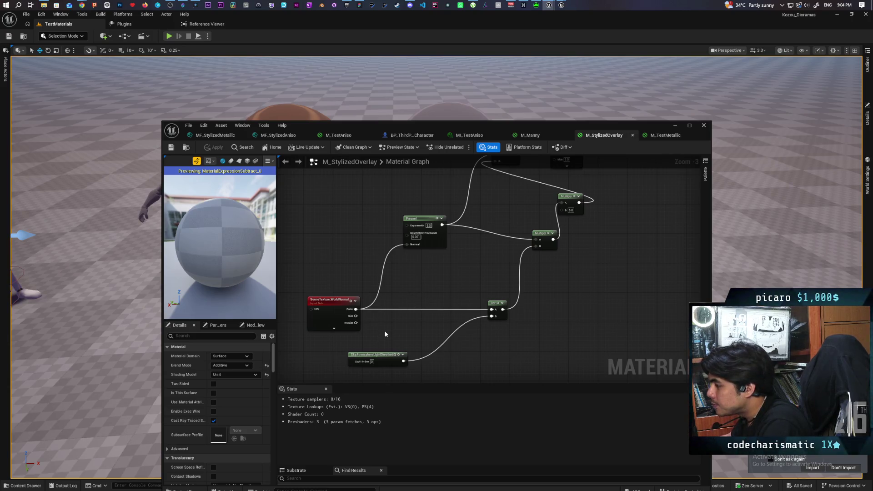
{"action": "mouse_move", "coordinate": [231, 278]}
{"action": "left_mouse_down"}
{"action": "mouse_move", "coordinate": [231, 241]}
{"action": "mouse_move", "coordinate": [231, 266]}
{"action": "left_mouse_up"}
{"action": "mouse_move", "coordinate": [337, 300]}
{"action": "left_mouse_down"}
{"action": "mouse_move", "coordinate": [456, 312]}
{"action": "mouse_move", "coordinate": [463, 293]}
{"action": "left_mouse_up"}
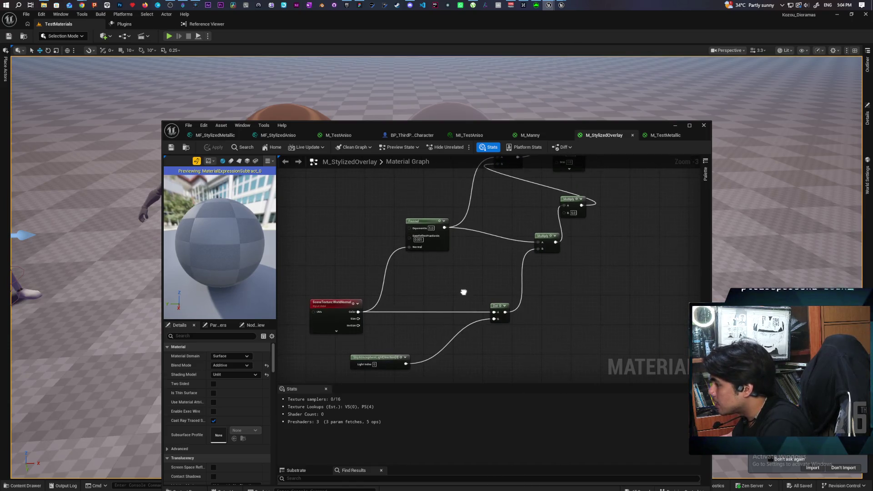
{"action": "left_click", "coordinate": [327, 321]}
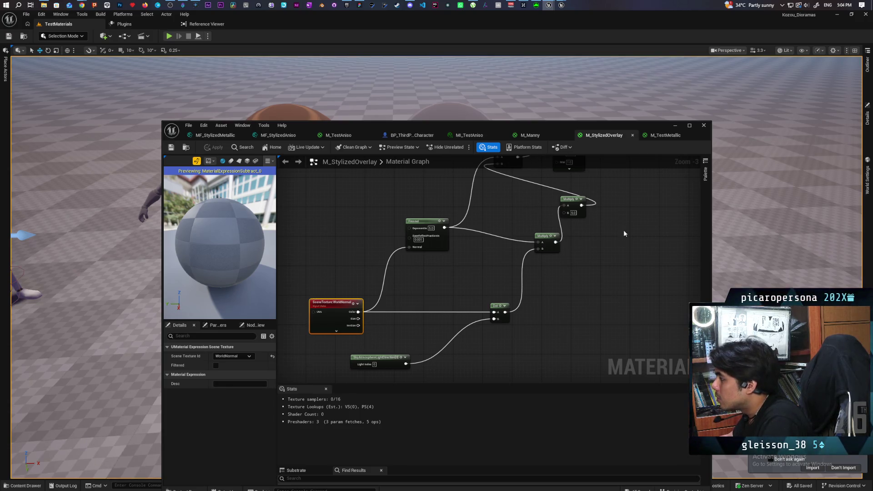
{"action": "scroll", "coordinate": [469, 344], "scroll_direction": "down", "scroll_amount": 3}
{"action": "scroll", "coordinate": [478, 324], "scroll_direction": "up", "scroll_amount": 3}
{"action": "left_click_drag", "start_coordinate": [510, 315], "coordinate": [491, 355]}
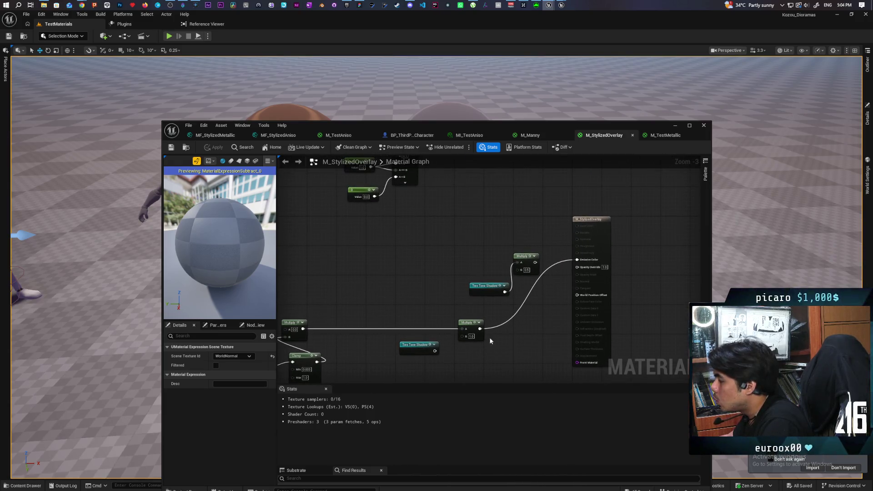
- Drive Emissive Color from the upper Multiply and apply, making the spheres glow white
{"action": "left_click_drag", "start_coordinate": [535, 262], "coordinate": [576, 259]}
{"action": "left_click", "coordinate": [211, 147]}
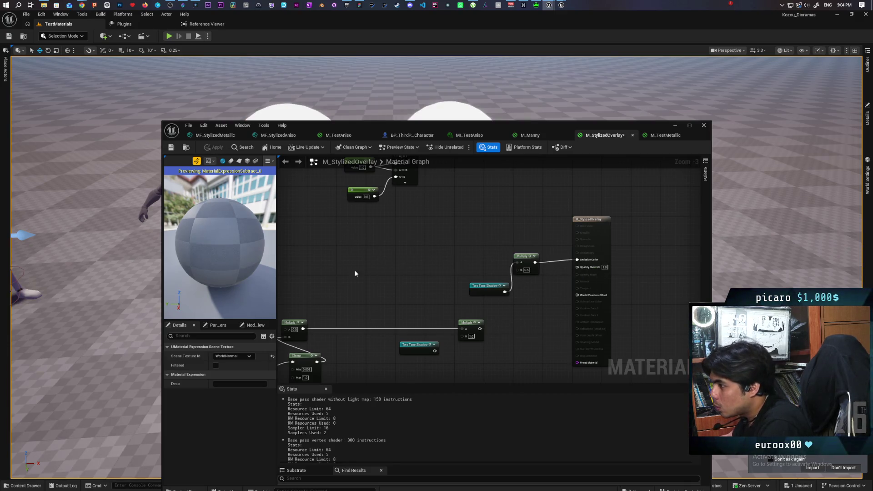
{"action": "scroll", "coordinate": [352, 271], "scroll_direction": "down", "scroll_amount": 2}
{"action": "left_click_drag", "start_coordinate": [348, 267], "coordinate": [505, 266]}
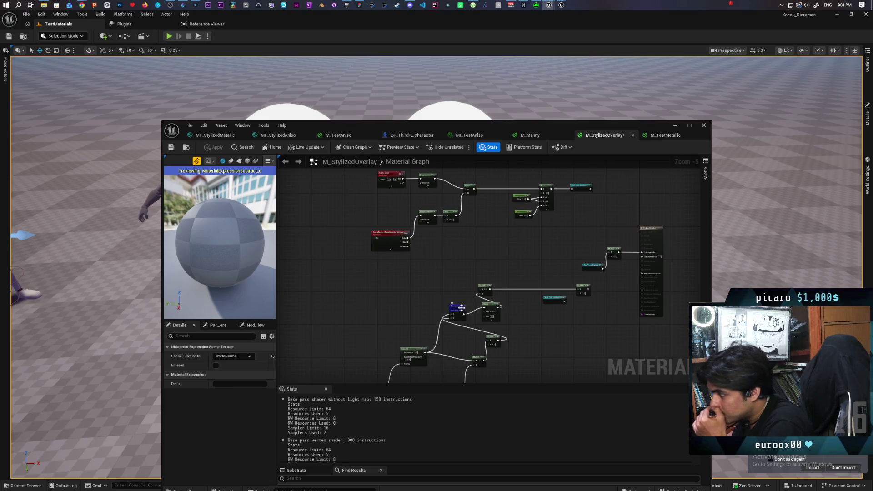
{"action": "key", "text": "space"}
{"action": "mouse_move", "coordinate": [242, 260]}
{"action": "left_mouse_down"}
{"action": "mouse_move", "coordinate": [239, 316]}
{"action": "mouse_move", "coordinate": [245, 268]}
{"action": "left_mouse_up"}
{"action": "mouse_move", "coordinate": [382, 126]}
{"action": "left_mouse_down"}
{"action": "mouse_move", "coordinate": [366, 289]}
{"action": "mouse_move", "coordinate": [386, 153]}
{"action": "mouse_move", "coordinate": [367, 242]}
{"action": "mouse_move", "coordinate": [372, 191]}
{"action": "left_mouse_up"}
{"action": "mouse_move", "coordinate": [226, 301]}
{"action": "left_mouse_down"}
{"action": "mouse_move", "coordinate": [227, 282]}
{"action": "mouse_move", "coordinate": [223, 300]}
{"action": "left_mouse_up"}
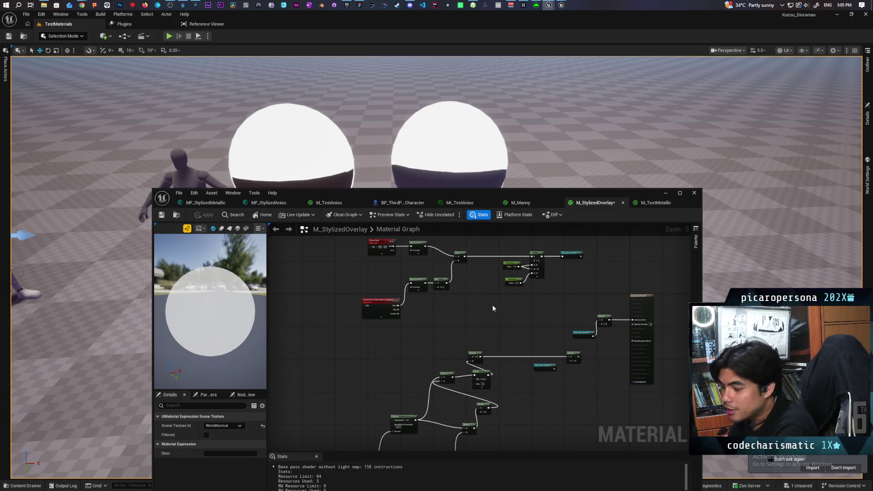
- Move SkyAtmosphereLightDirection beside the Dot node and shift the SceneTexture, Sky and Dot group up
{"action": "scroll", "coordinate": [437, 336], "scroll_direction": "down", "scroll_amount": 3}
{"action": "scroll", "coordinate": [441, 337], "scroll_direction": "up", "scroll_amount": 4}
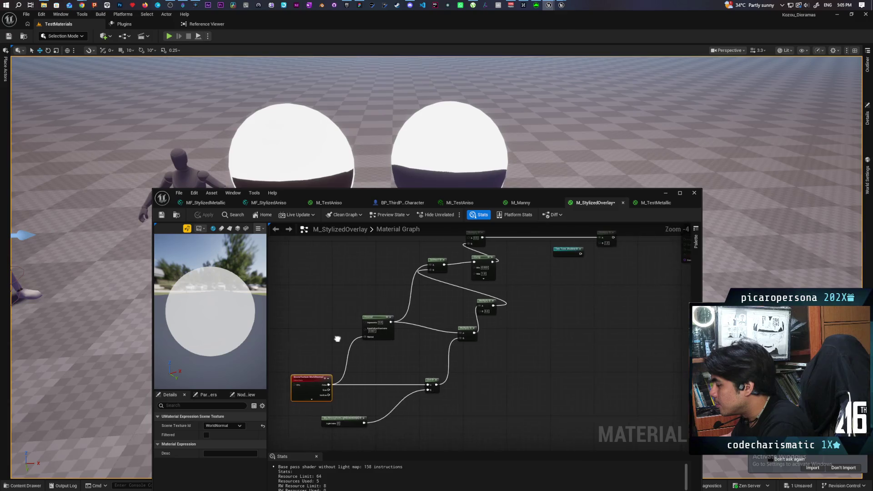
{"action": "mouse_move", "coordinate": [418, 386]}
{"action": "left_mouse_down"}
{"action": "mouse_move", "coordinate": [455, 384]}
{"action": "mouse_move", "coordinate": [508, 343]}
{"action": "left_mouse_up"}
{"action": "mouse_move", "coordinate": [372, 344]}
{"action": "left_mouse_down"}
{"action": "mouse_move", "coordinate": [370, 299]}
{"action": "mouse_move", "coordinate": [381, 321]}
{"action": "left_mouse_up"}
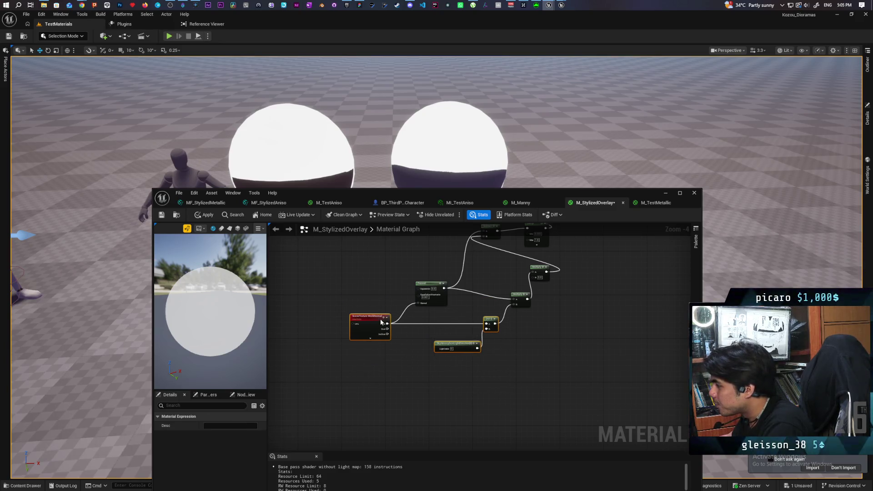
{"action": "left_click", "coordinate": [419, 330]}
- Rearrange the B 5.0 Multiply, Clamp and Subtract nodes, placing Subtract below Clamp
{"action": "scroll", "coordinate": [529, 384], "scroll_direction": "up", "scroll_amount": 2}
{"action": "left_click_drag", "start_coordinate": [508, 352], "coordinate": [494, 336]}
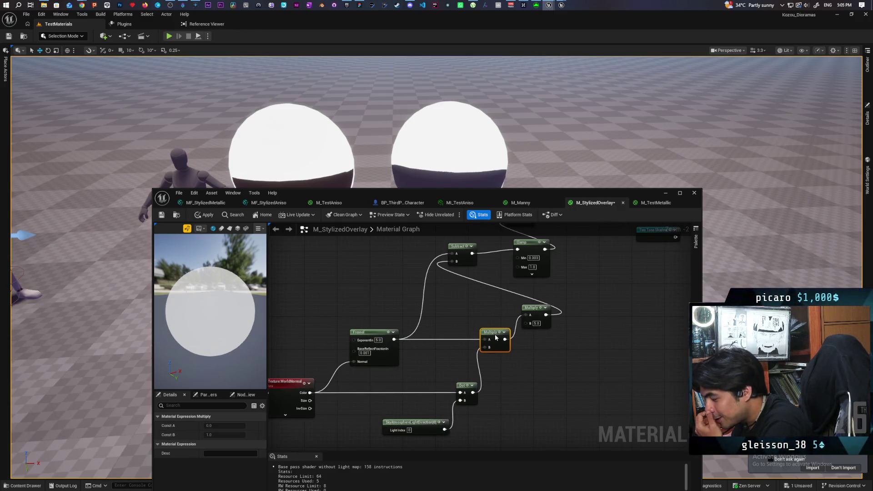
{"action": "left_click", "coordinate": [542, 347]}
{"action": "mouse_move", "coordinate": [542, 347]}
{"action": "left_mouse_down"}
{"action": "mouse_move", "coordinate": [517, 385]}
{"action": "mouse_move", "coordinate": [528, 385]}
{"action": "left_mouse_up"}
{"action": "left_click", "coordinate": [520, 366]}
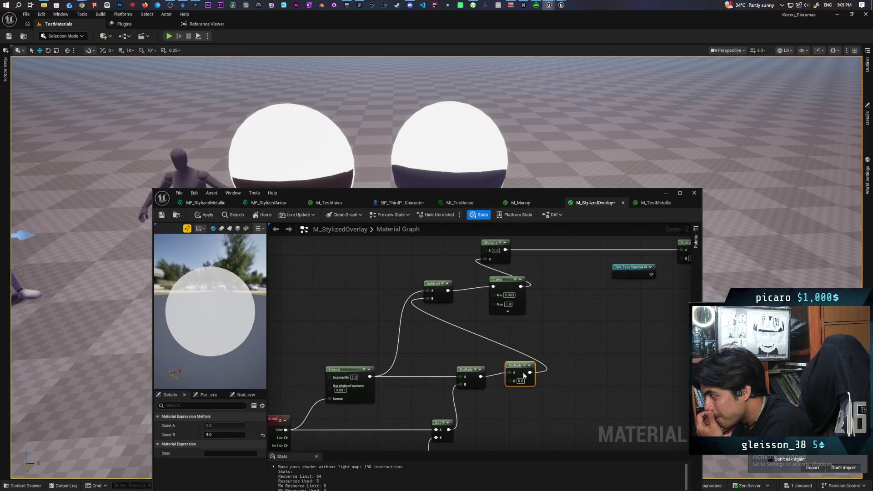
{"action": "left_click", "coordinate": [543, 348]}
{"action": "left_click_drag", "start_coordinate": [500, 279], "coordinate": [565, 279]}
{"action": "left_click", "coordinate": [454, 272]}
{"action": "mouse_move", "coordinate": [443, 300]}
{"action": "left_mouse_down"}
{"action": "mouse_move", "coordinate": [568, 309]}
{"action": "mouse_move", "coordinate": [563, 367]}
{"action": "mouse_move", "coordinate": [544, 361]}
{"action": "mouse_move", "coordinate": [565, 353]}
{"action": "left_mouse_up"}
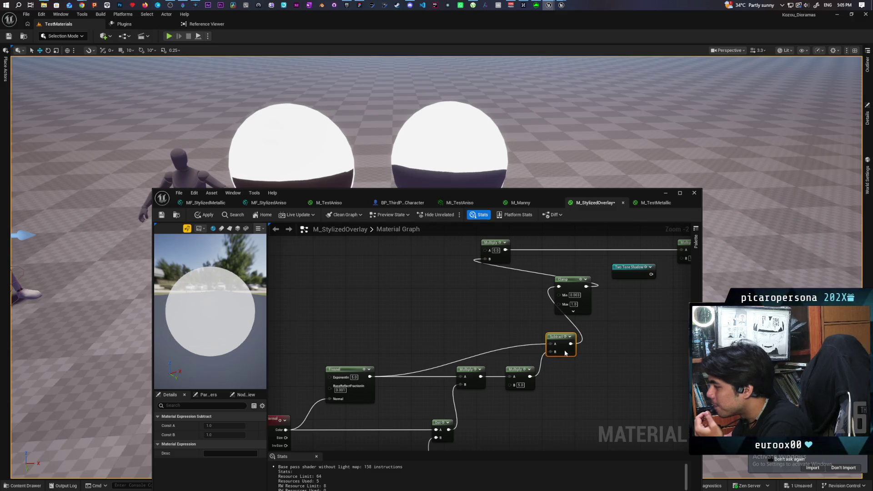
- Add a reroute on the Fresnel-to-Subtract wire and line up Clamp and Multiply after Subtract
{"action": "double_click", "coordinate": [498, 348]}
{"action": "left_click_drag", "start_coordinate": [498, 348], "coordinate": [391, 345]}
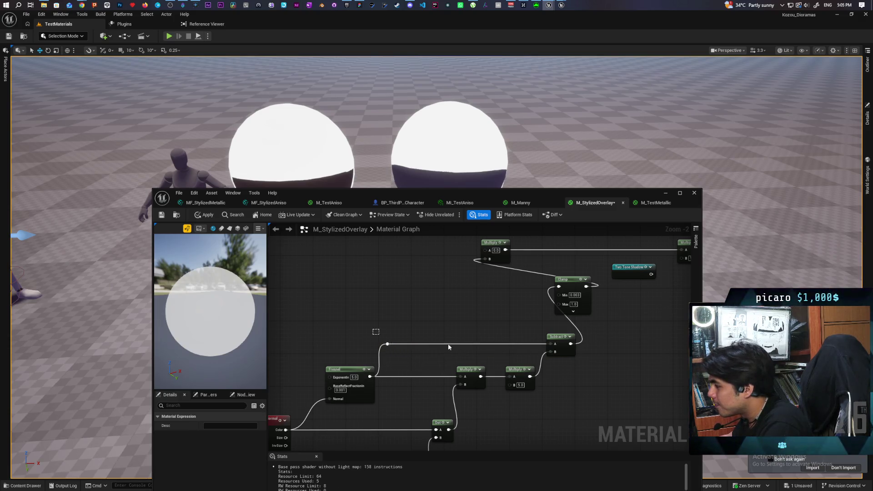
{"action": "left_click_drag", "start_coordinate": [572, 351], "coordinate": [509, 401]}
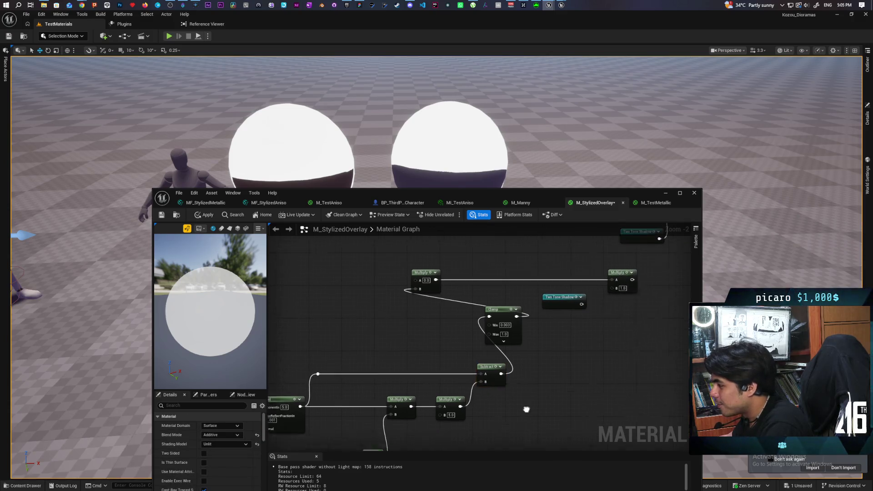
{"action": "mouse_move", "coordinate": [509, 336]}
{"action": "left_mouse_down"}
{"action": "mouse_move", "coordinate": [541, 360]}
{"action": "mouse_move", "coordinate": [546, 391]}
{"action": "left_mouse_up"}
{"action": "mouse_move", "coordinate": [419, 289]}
{"action": "left_mouse_down"}
{"action": "mouse_move", "coordinate": [631, 383]}
{"action": "mouse_move", "coordinate": [545, 363]}
{"action": "mouse_move", "coordinate": [527, 368]}
{"action": "left_mouse_up"}
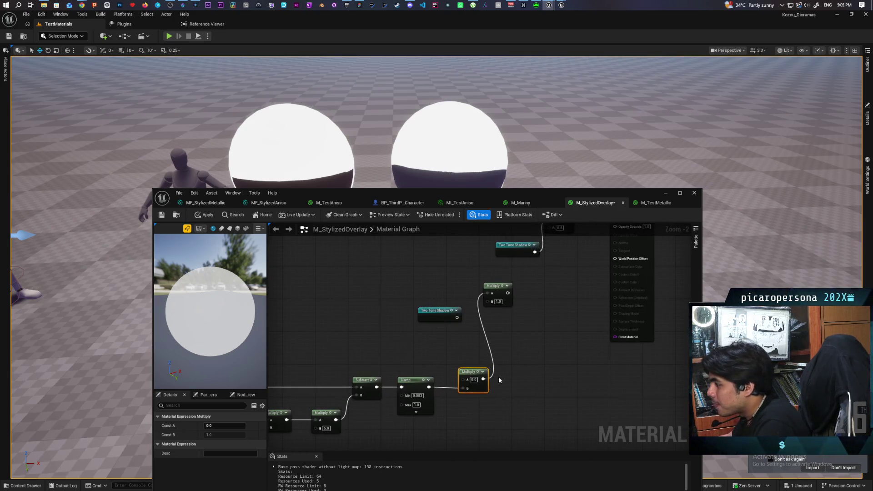
{"action": "mouse_move", "coordinate": [561, 6]}
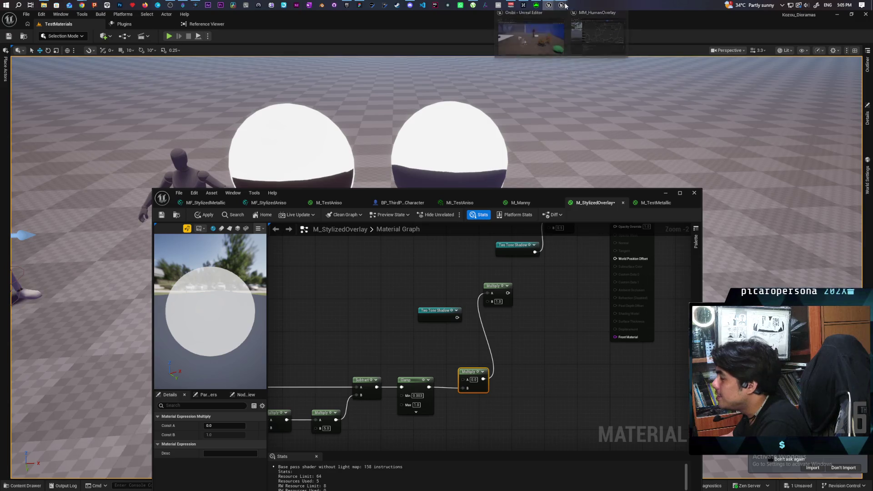
{"action": "left_click", "coordinate": [590, 36]}
{"action": "scroll", "coordinate": [441, 295], "scroll_direction": "up", "scroll_amount": 6}
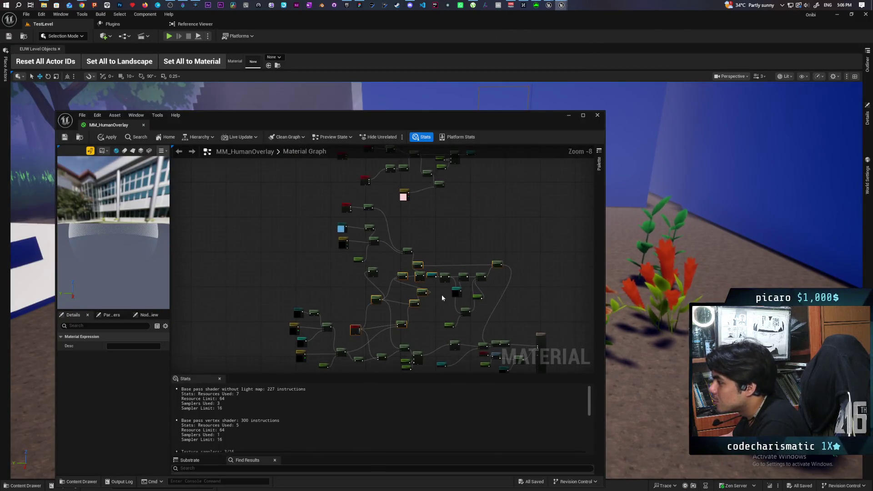
{"action": "scroll", "coordinate": [464, 344], "scroll_direction": "down", "scroll_amount": 2}
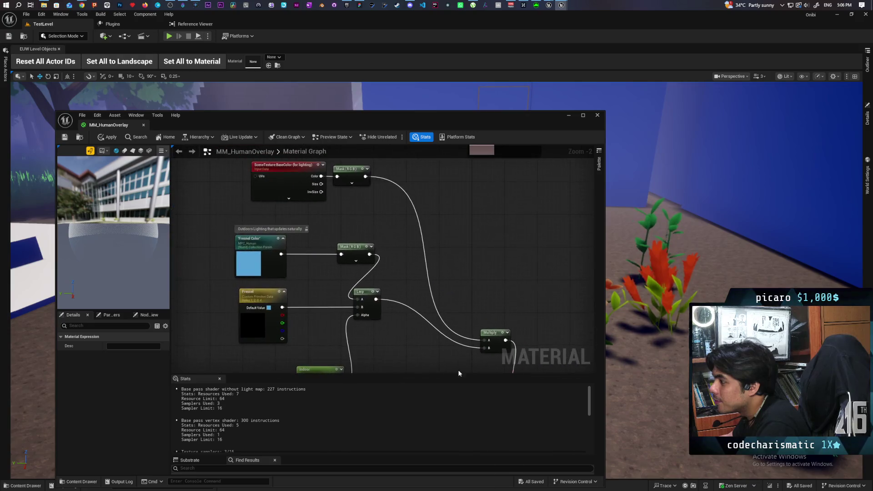
{"action": "left_click_drag", "start_coordinate": [442, 345], "coordinate": [378, 287]}
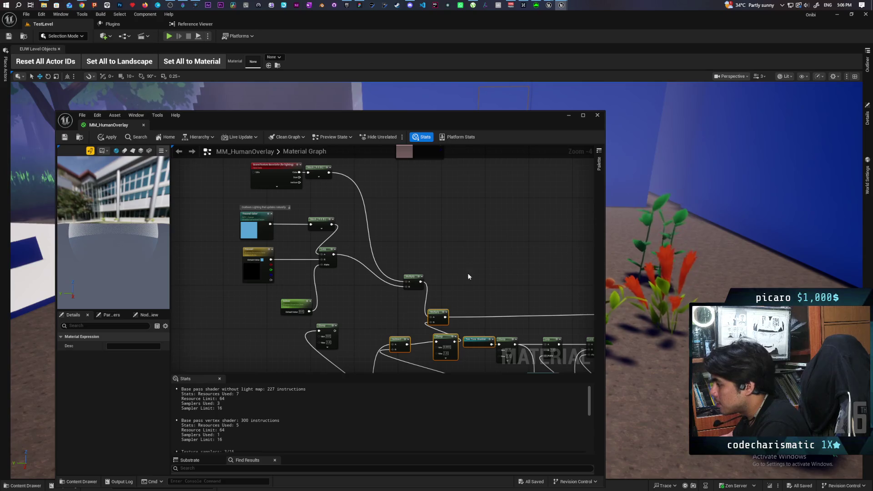
{"action": "mouse_move", "coordinate": [556, 5]}
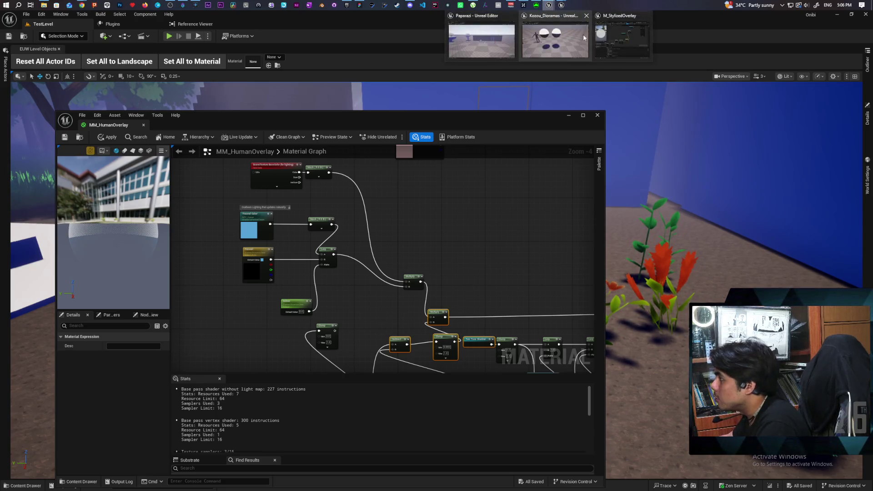
{"action": "left_click", "coordinate": [583, 34]}
{"action": "left_click_drag", "start_coordinate": [441, 357], "coordinate": [472, 361]}
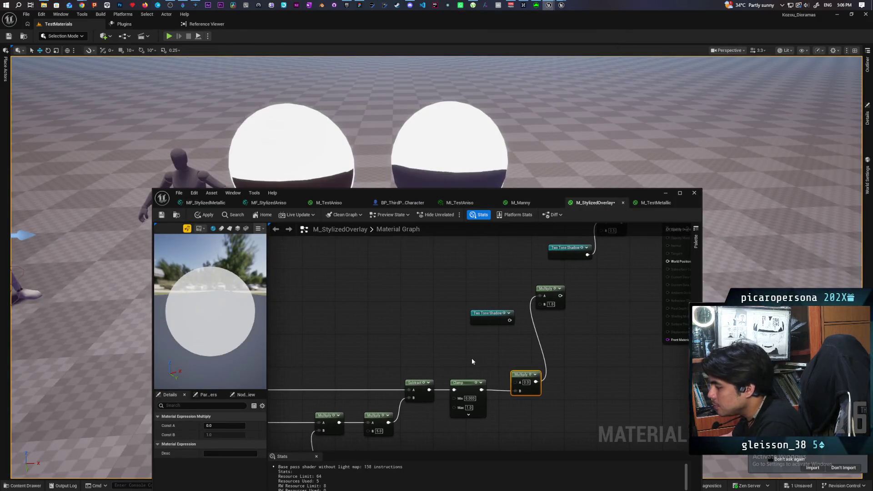
- Add a Constant3Vector node and set its colour to white
{"action": "left_click", "coordinate": [399, 313]}
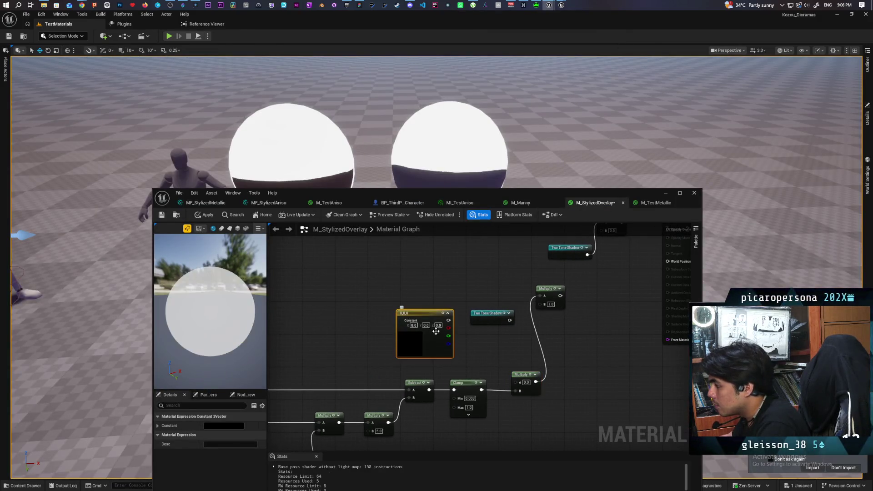
{"action": "double_click", "coordinate": [410, 343]}
{"action": "left_click_drag", "start_coordinate": [512, 364], "coordinate": [526, 282]}
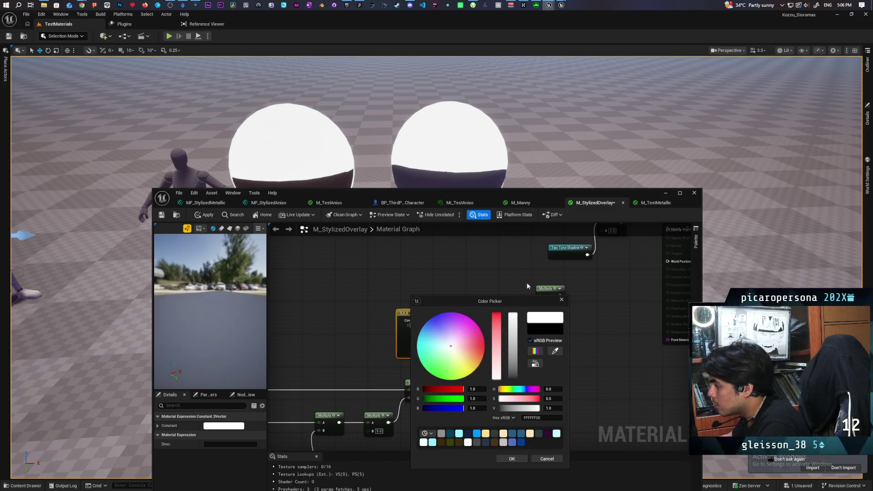
{"action": "left_click", "coordinate": [512, 459]}
- Multiply the white constant by Two Tone Shadow, feed it into Emissive Color, and apply
{"action": "left_click_drag", "start_coordinate": [452, 318], "coordinate": [523, 396]}
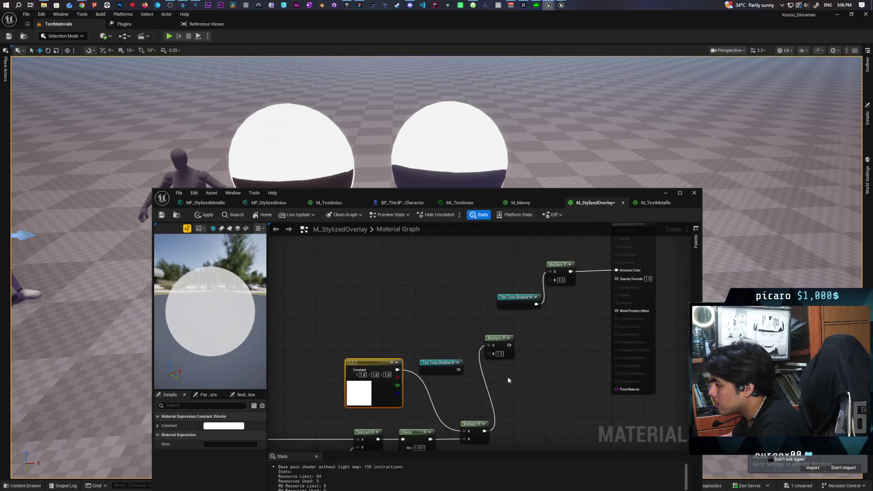
{"action": "left_click_drag", "start_coordinate": [537, 358], "coordinate": [526, 371]}
{"action": "mouse_move", "coordinate": [449, 382]}
{"action": "left_mouse_down"}
{"action": "mouse_move", "coordinate": [489, 394]}
{"action": "mouse_move", "coordinate": [469, 384]}
{"action": "mouse_move", "coordinate": [483, 365]}
{"action": "mouse_move", "coordinate": [579, 310]}
{"action": "left_mouse_up"}
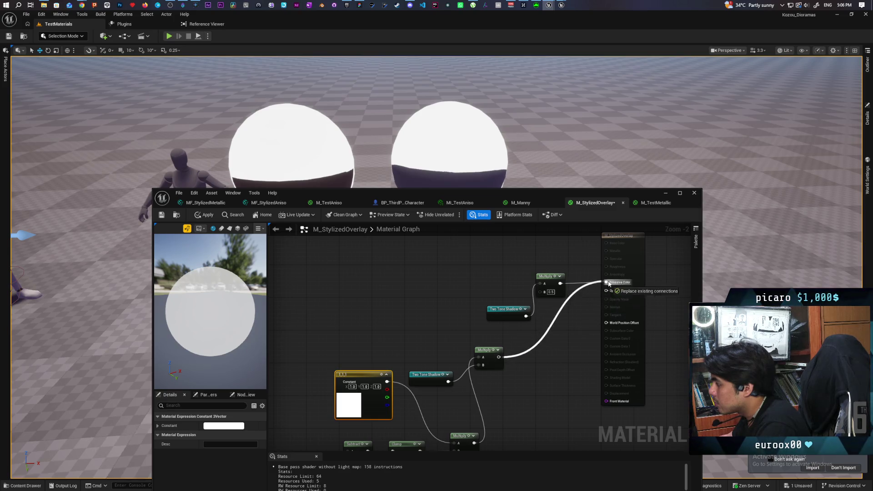
{"action": "left_click_drag", "start_coordinate": [609, 282], "coordinate": [607, 282]}
{"action": "left_click", "coordinate": [205, 215]}
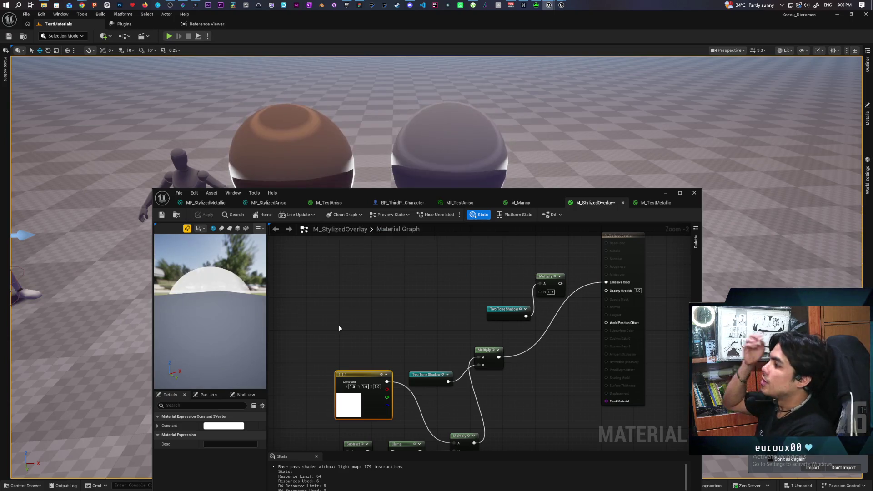
{"action": "left_click_drag", "start_coordinate": [552, 210], "coordinate": [522, 287]}
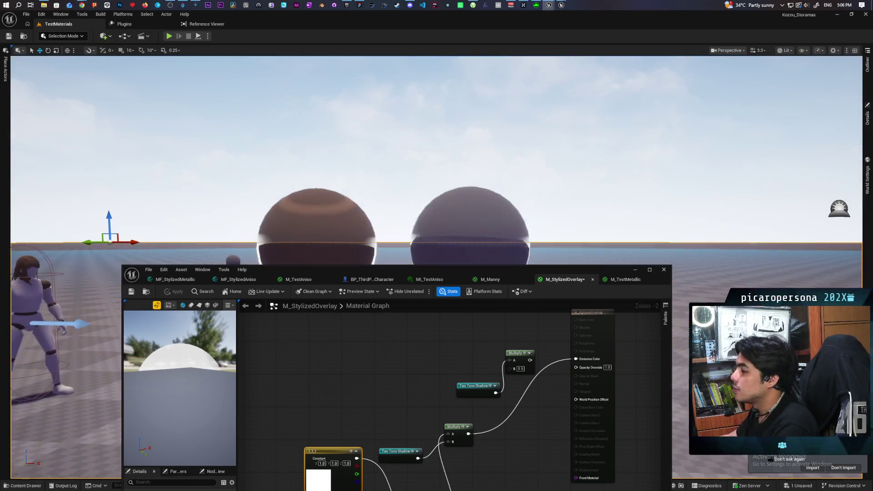
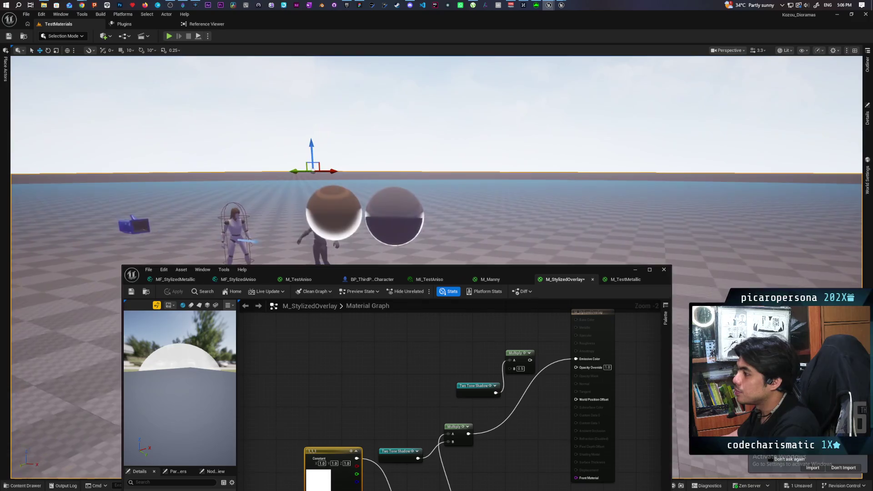
- Wire the Multiply output into Opacity Override and apply the change to the spheres
{"action": "scroll", "coordinate": [540, 208], "scroll_direction": "up", "scroll_amount": 5}
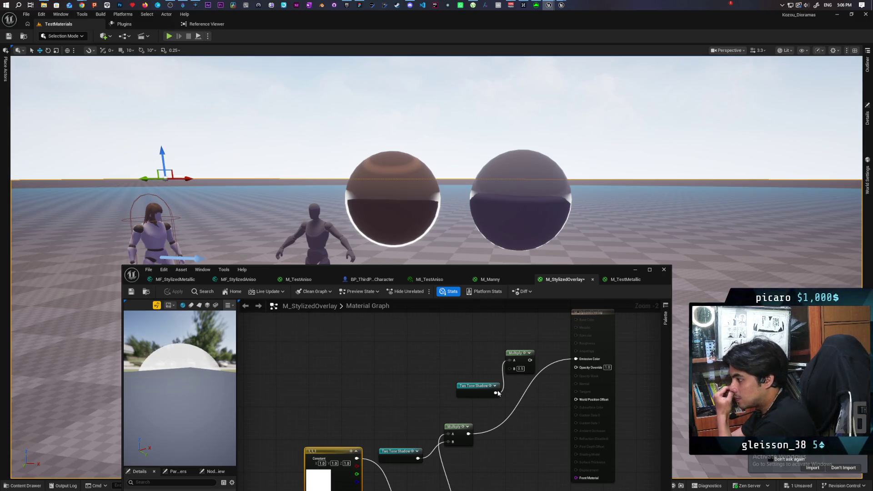
{"action": "left_click_drag", "start_coordinate": [473, 435], "coordinate": [522, 407]}
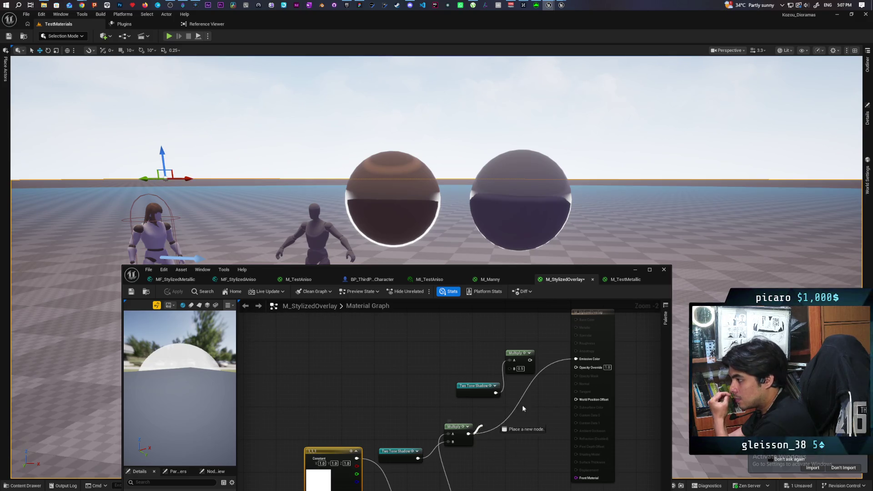
{"action": "left_click_drag", "start_coordinate": [587, 373], "coordinate": [586, 367]}
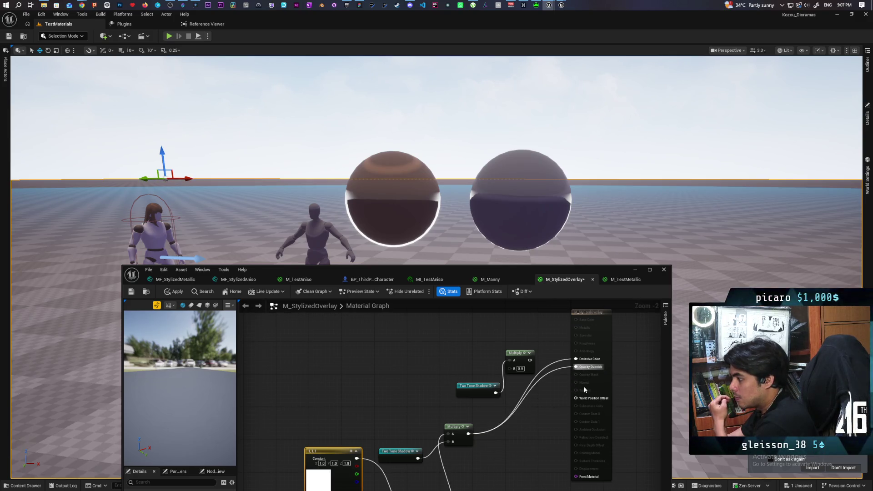
{"action": "left_click", "coordinate": [174, 291]}
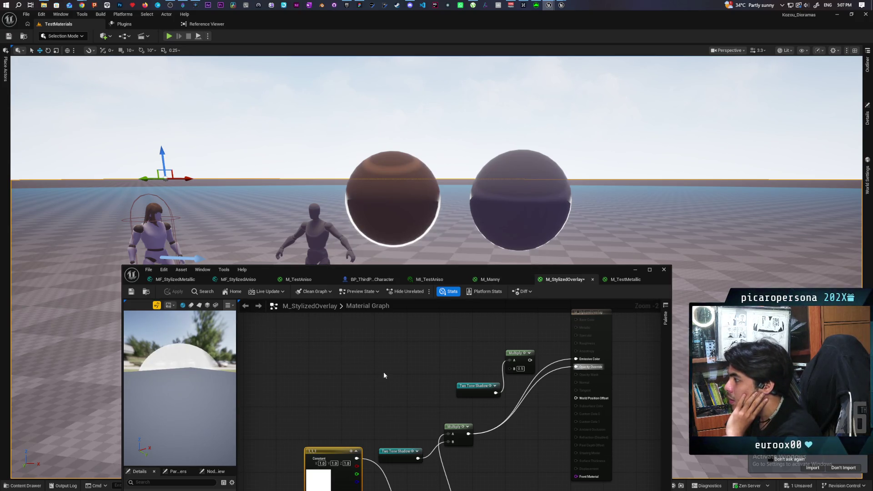
{"action": "mouse_move", "coordinate": [506, 218]}
{"action": "left_mouse_down"}
{"action": "mouse_move", "coordinate": [506, 227]}
{"action": "mouse_move", "coordinate": [506, 204]}
{"action": "mouse_move", "coordinate": [506, 236]}
{"action": "mouse_move", "coordinate": [414, 236]}
{"action": "mouse_move", "coordinate": [414, 264]}
{"action": "left_mouse_up"}
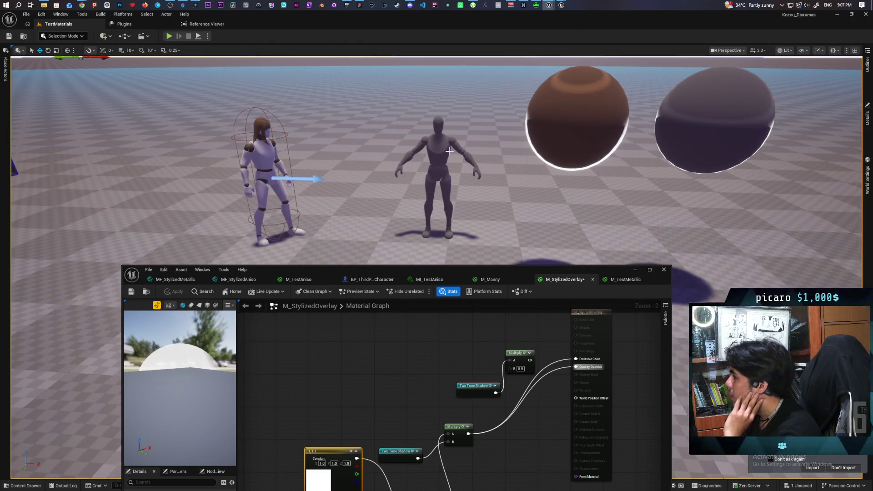
- Assign M_StylizedOverlay as the middle mannequin's Overlay Material
{"action": "left_click", "coordinate": [437, 163]}
{"action": "left_click", "coordinate": [867, 118]}
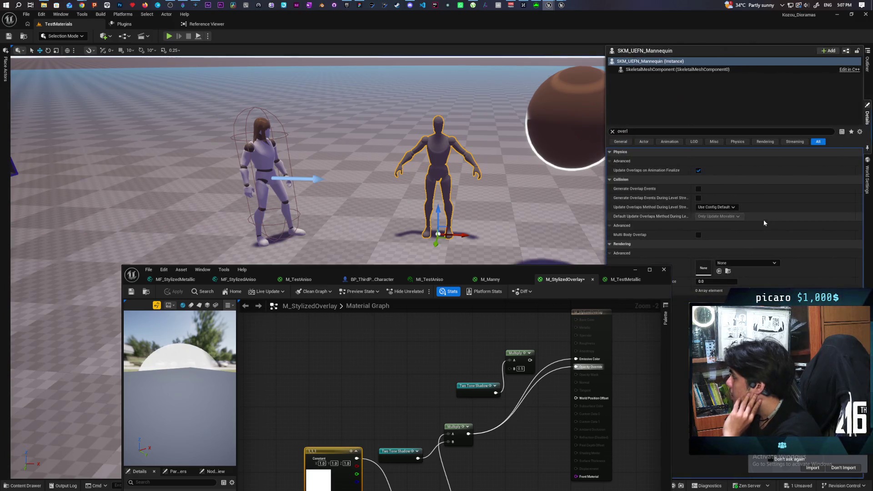
{"action": "left_click_drag", "start_coordinate": [620, 269], "coordinate": [540, 259]}
{"action": "left_click", "coordinate": [719, 271]}
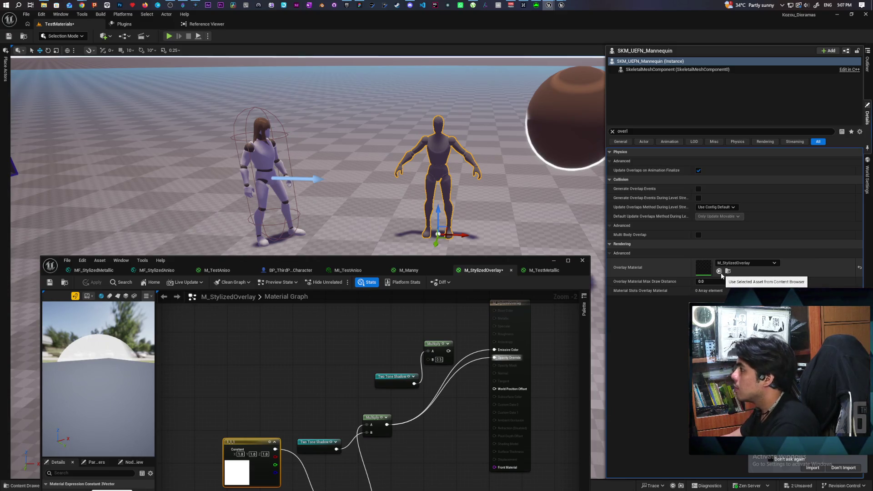
- Frame the mannequin and save all changes with Ctrl+Shift+S
{"action": "key", "text": "f"}
{"action": "scroll", "coordinate": [436, 155], "scroll_direction": "down", "scroll_amount": 5}
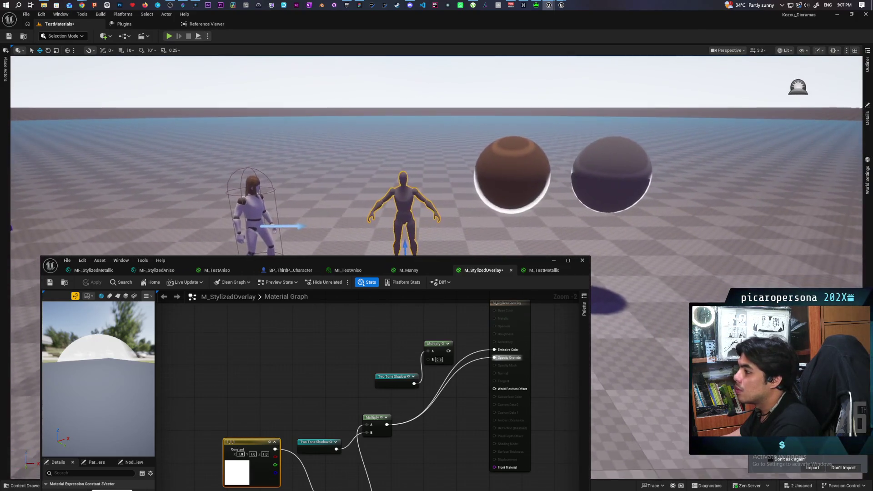
{"action": "key", "text": "ctrl+shift+s"}
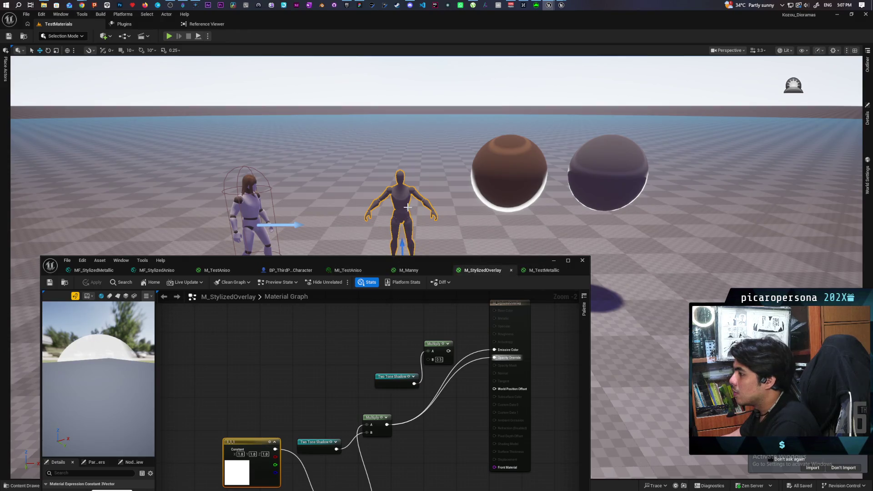
{"action": "left_click", "coordinate": [438, 162]}
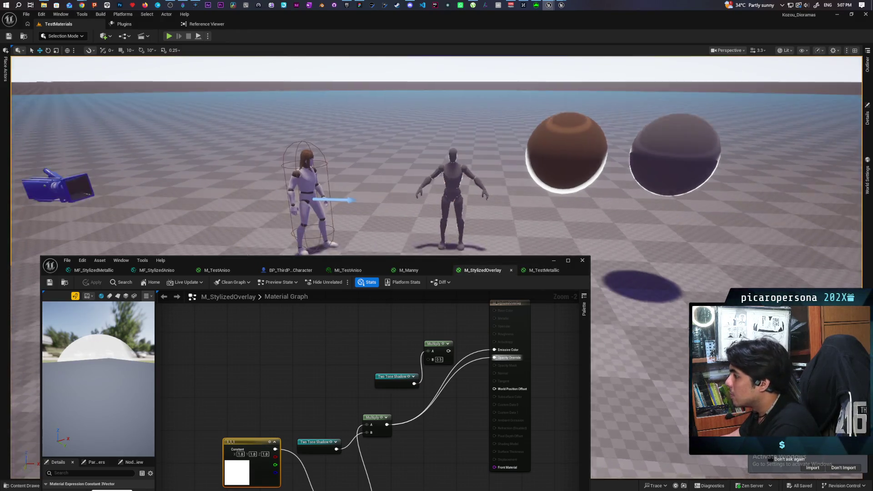
{"action": "key", "text": "w"}
{"action": "key", "text": "s"}
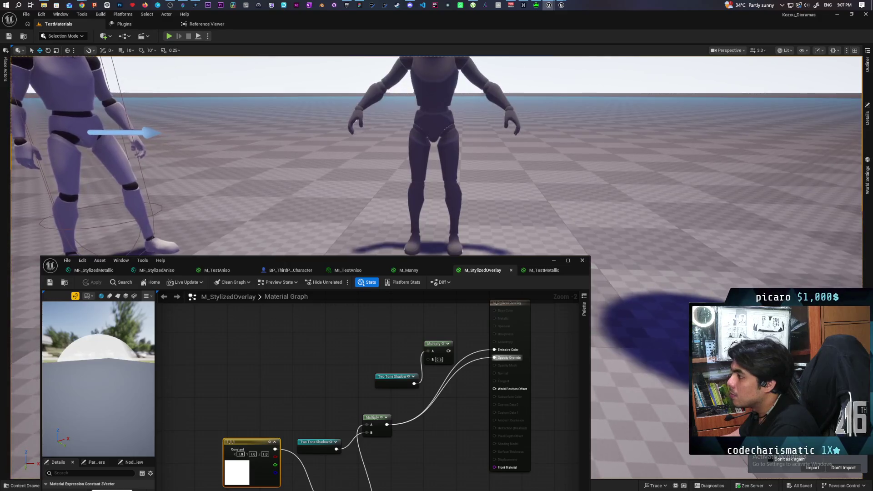
{"action": "key", "text": "s"}
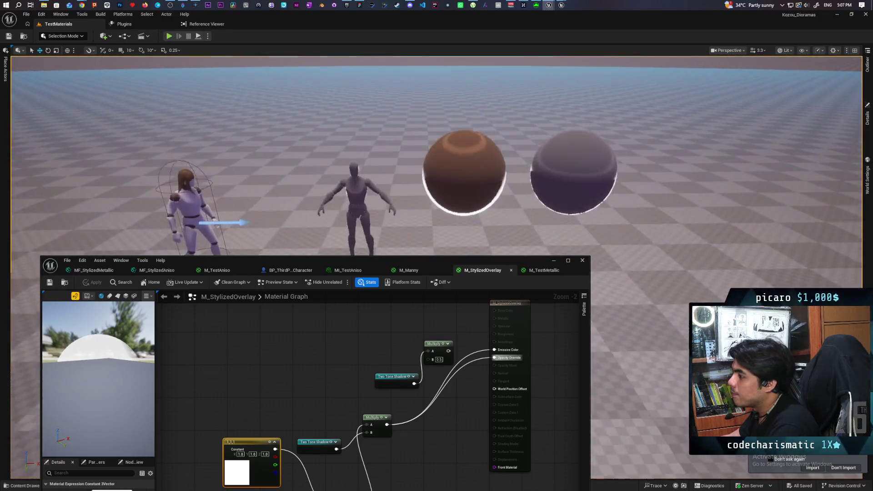
{"action": "scroll", "coordinate": [386, 355], "scroll_direction": "down", "scroll_amount": 2}
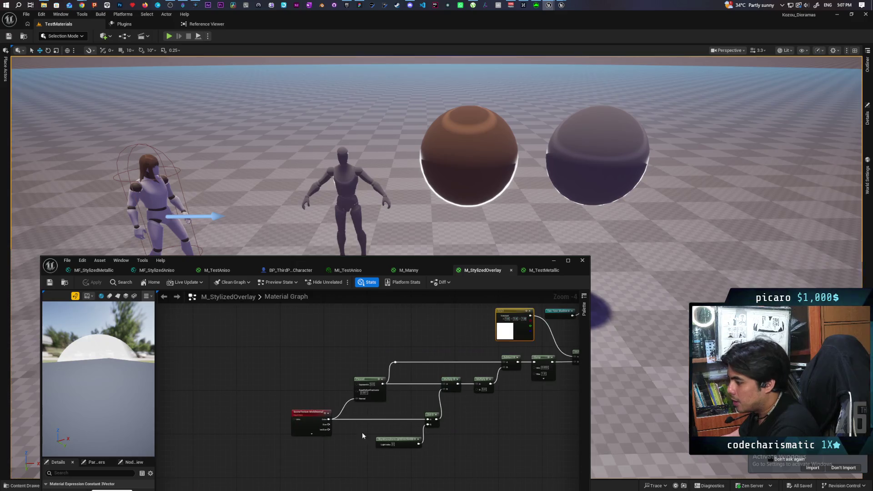
{"action": "scroll", "coordinate": [456, 407], "scroll_direction": "up", "scroll_amount": 2}
{"action": "left_click", "coordinate": [363, 357]}
{"action": "key", "text": "space"}
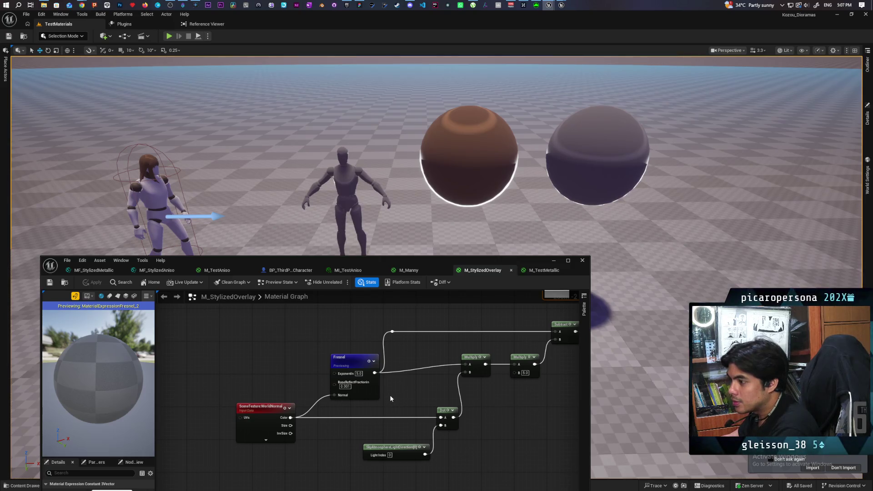
{"action": "mouse_move", "coordinate": [100, 372]}
{"action": "left_mouse_down"}
{"action": "mouse_move", "coordinate": [105, 336]}
{"action": "mouse_move", "coordinate": [87, 345]}
{"action": "mouse_move", "coordinate": [79, 330]}
{"action": "left_mouse_up"}
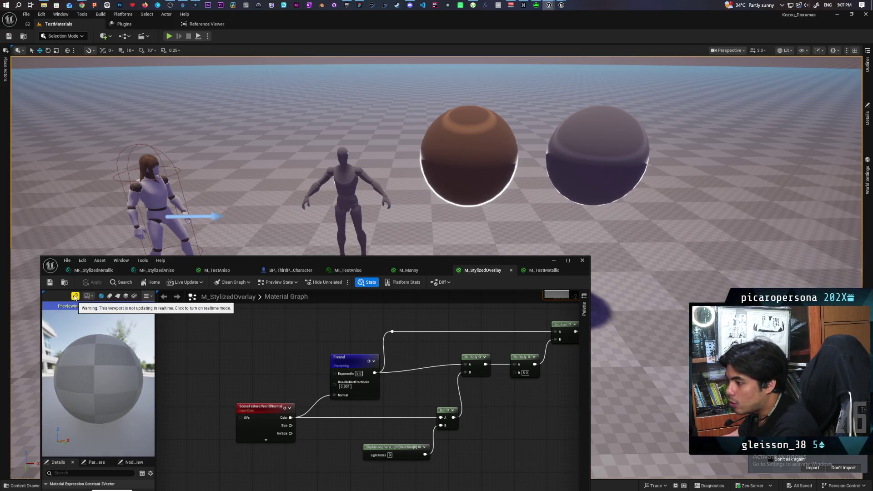
{"action": "key", "text": "space"}
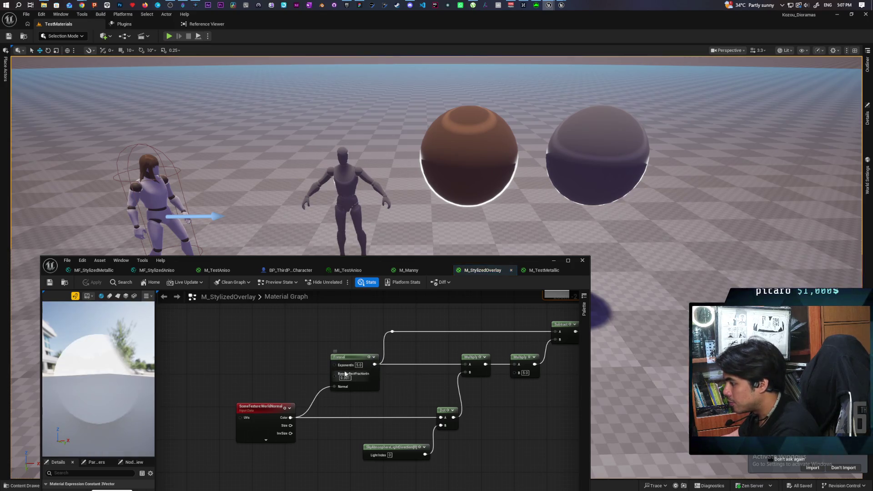
{"action": "mouse_move", "coordinate": [109, 364]}
{"action": "left_mouse_down"}
{"action": "mouse_move", "coordinate": [104, 350]}
{"action": "mouse_move", "coordinate": [109, 363]}
{"action": "left_mouse_up"}
{"action": "scroll", "coordinate": [109, 363], "scroll_direction": "down", "scroll_amount": 2}
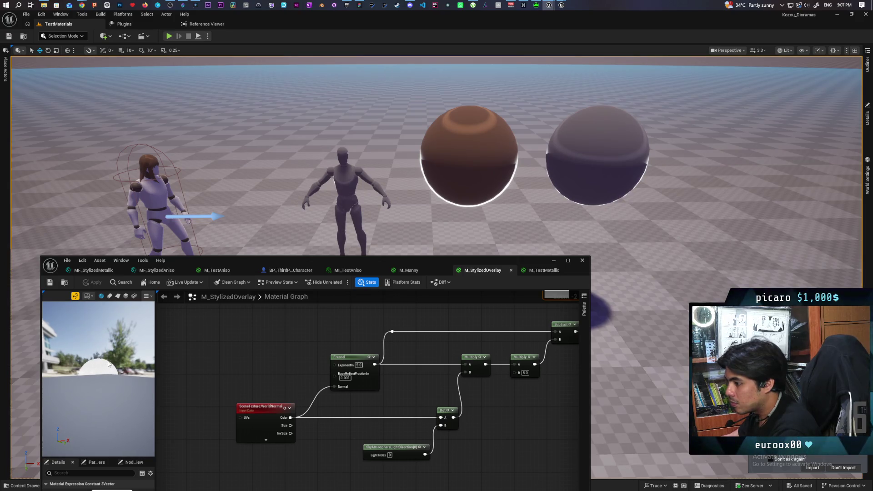
{"action": "left_click_drag", "start_coordinate": [108, 364], "coordinate": [109, 356]}
{"action": "scroll", "coordinate": [373, 333], "scroll_direction": "down", "scroll_amount": 3}
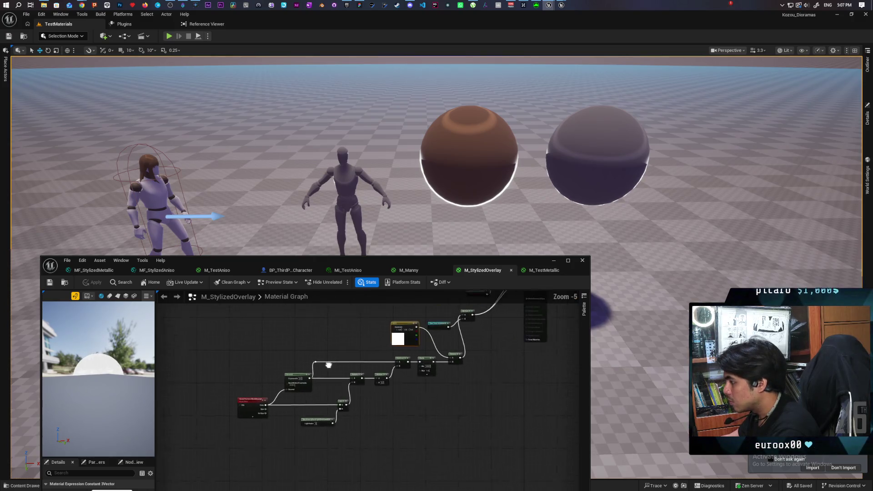
{"action": "left_click", "coordinate": [492, 329]}
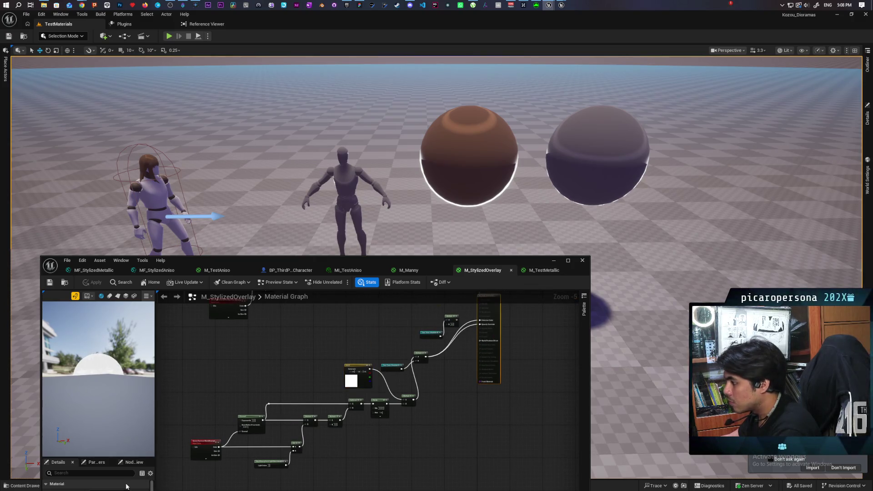
- Raise the material editor to show Details and Stats, and frame the output connections
{"action": "left_click_drag", "start_coordinate": [267, 260], "coordinate": [271, 141]}
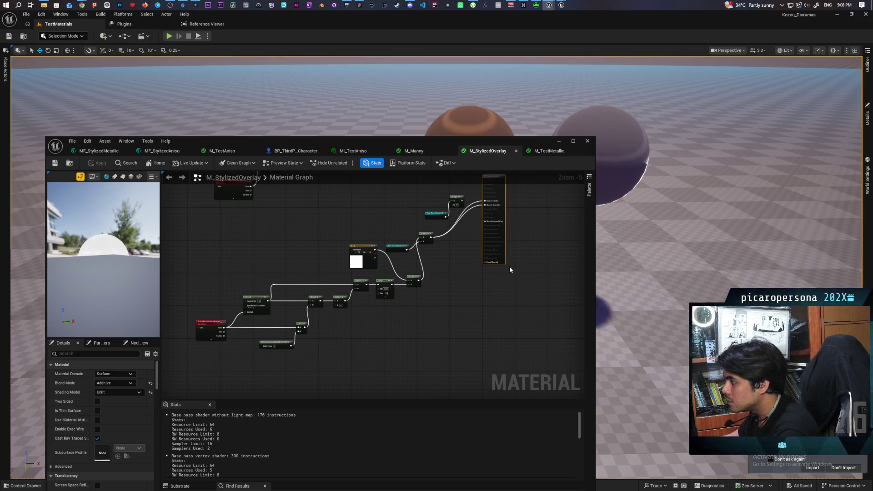
{"action": "scroll", "coordinate": [504, 264], "scroll_direction": "up", "scroll_amount": 5}
{"action": "left_click_drag", "start_coordinate": [467, 259], "coordinate": [447, 356]}
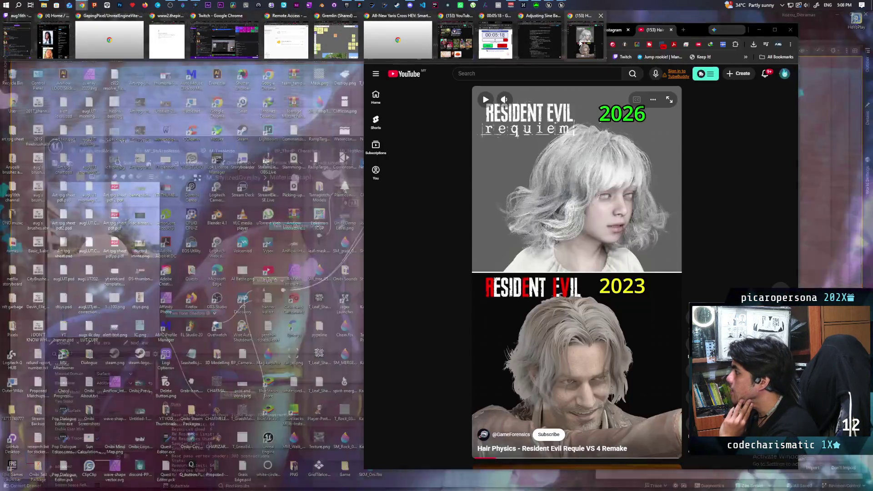
{"action": "left_click", "coordinate": [586, 32]}
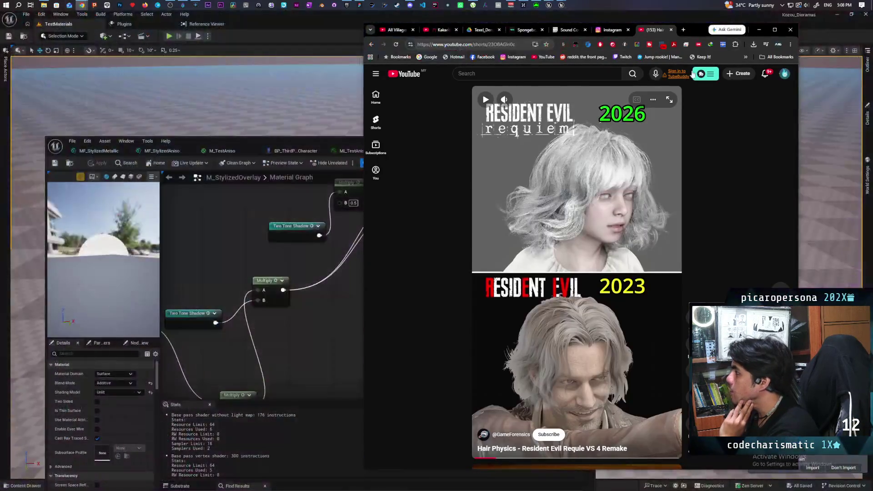
- Search Google for 'ue5 rimlight front material'
{"action": "left_click", "coordinate": [518, 47]}
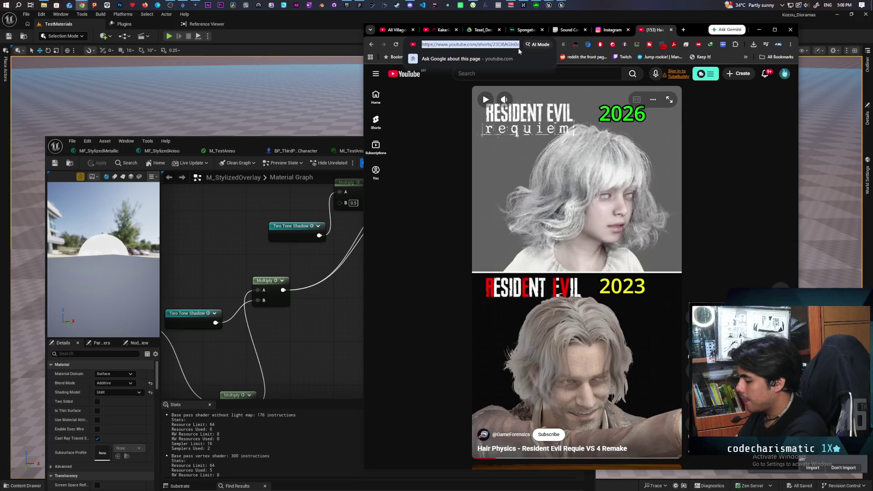
{"action": "type", "text": "ue5"}
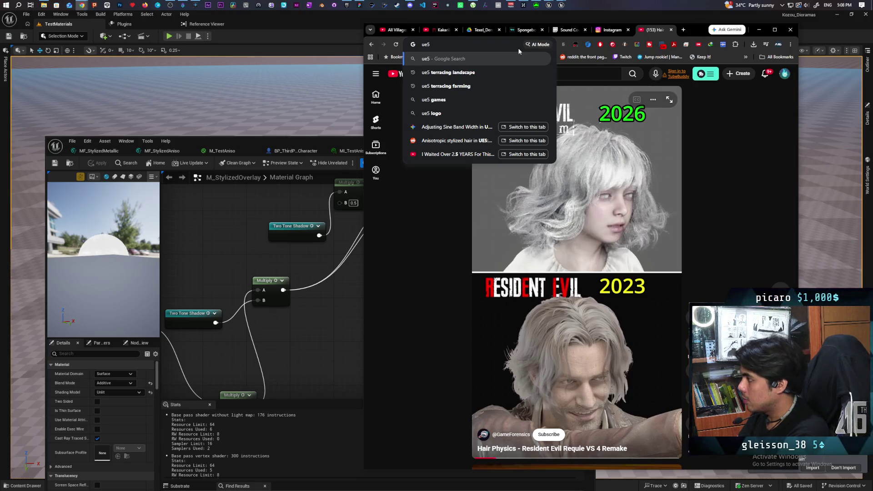
{"action": "type", "text": "rimli"}
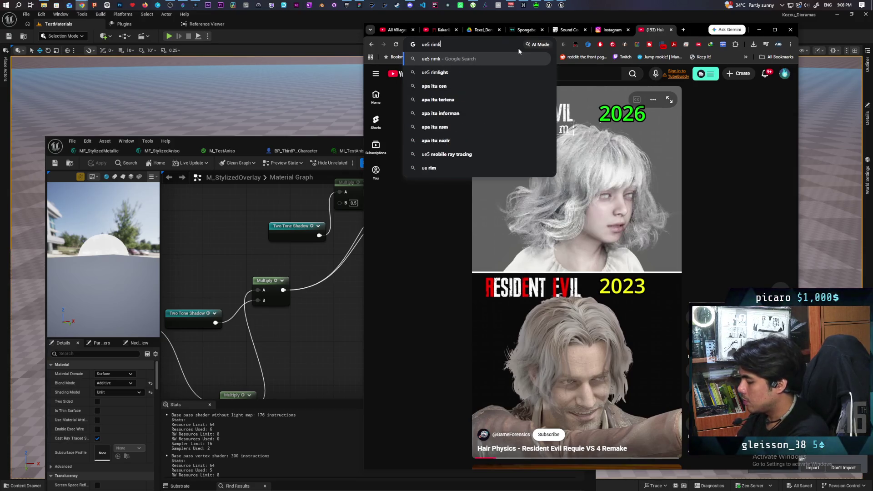
{"action": "type", "text": "ght front material"}
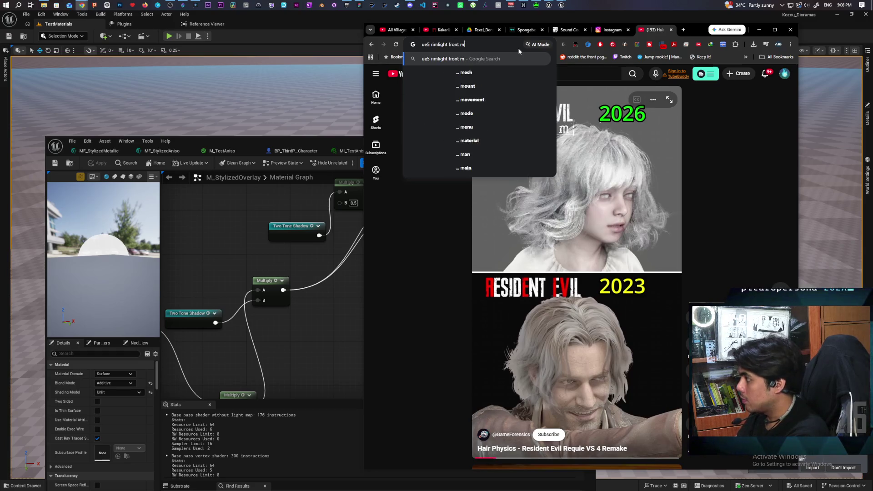
{"action": "key", "text": "Return"}
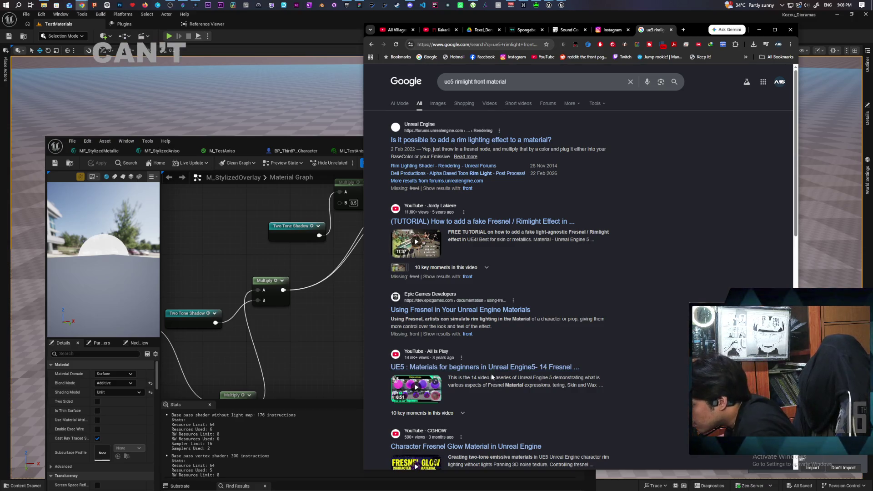
{"action": "scroll", "coordinate": [500, 383], "scroll_direction": "down", "scroll_amount": 3}
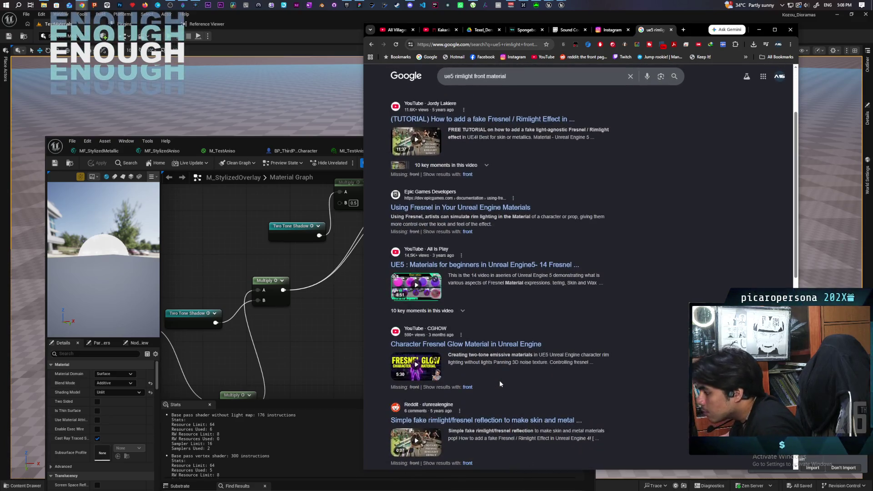
{"action": "scroll", "coordinate": [499, 380], "scroll_direction": "up", "scroll_amount": 3}
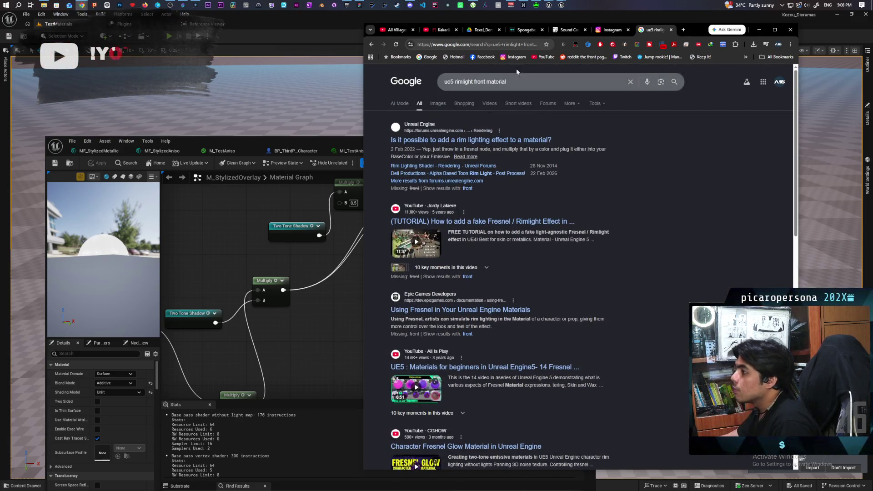
- Change the query to 'ue5 rimlight substrate material' and read through the results
{"action": "double_click", "coordinate": [498, 82]}
{"action": "type", "text": "substrate"}
{"action": "key", "text": "Return"}
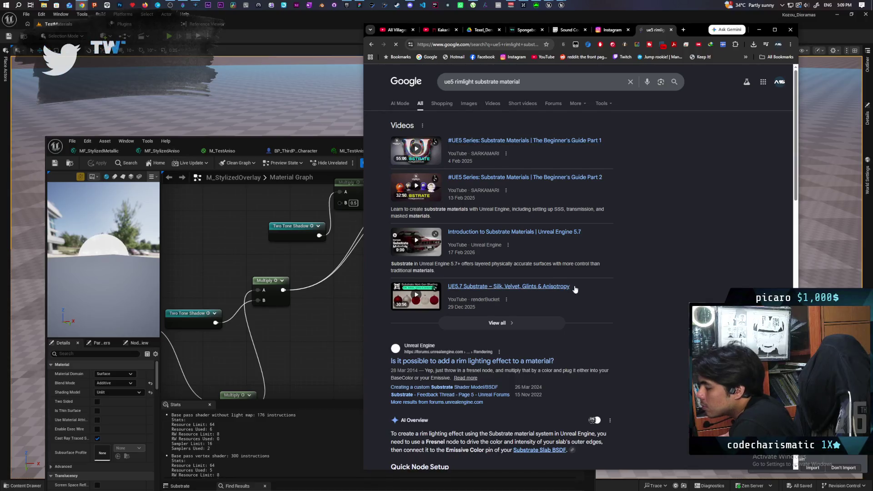
{"action": "scroll", "coordinate": [575, 289], "scroll_direction": "down", "scroll_amount": 2}
{"action": "scroll", "coordinate": [577, 286], "scroll_direction": "down", "scroll_amount": 1}
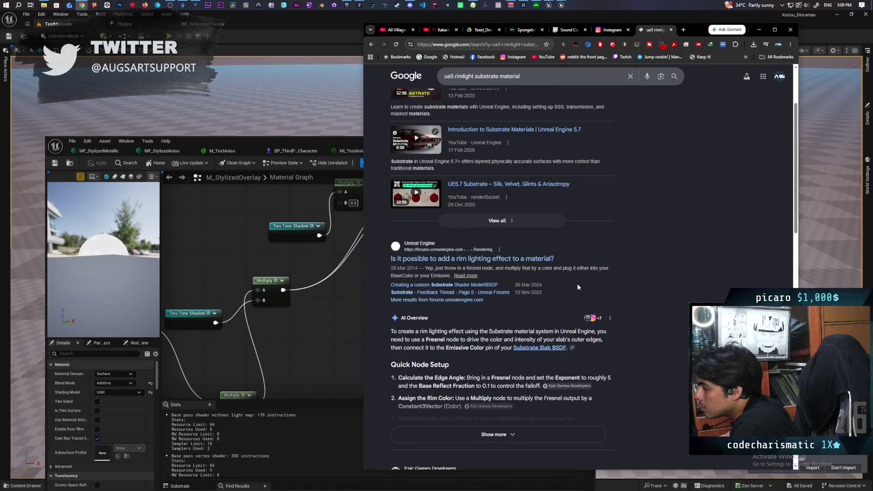
{"action": "scroll", "coordinate": [576, 286], "scroll_direction": "down", "scroll_amount": 1}
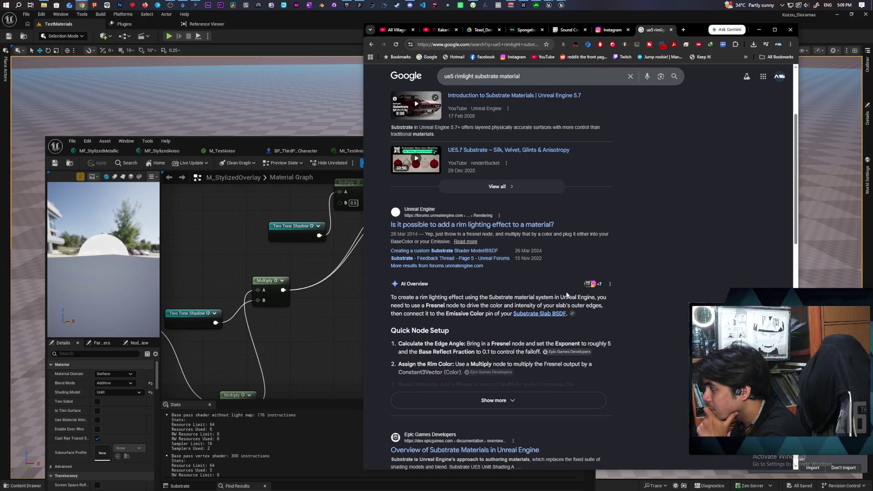
{"action": "left_click", "coordinate": [335, 318]}
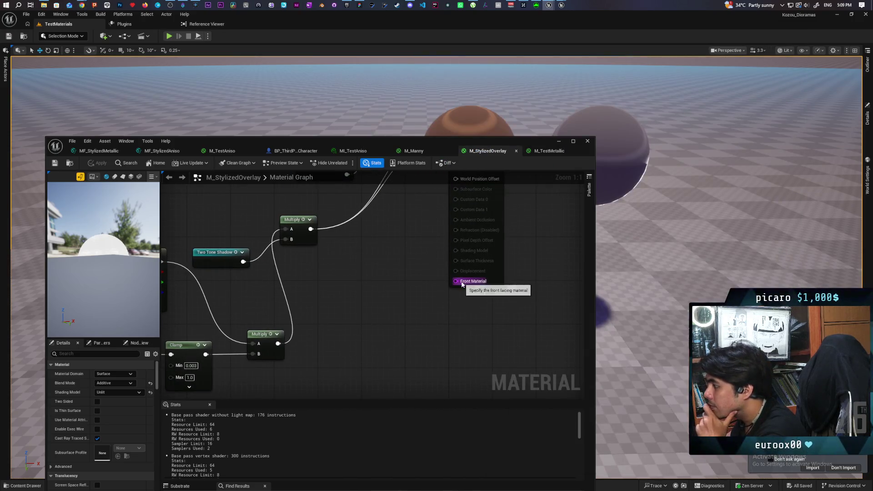
- Add a Substrate Unlit BSDF node connected to Front Material
{"action": "left_click_drag", "start_coordinate": [456, 281], "coordinate": [426, 321]}
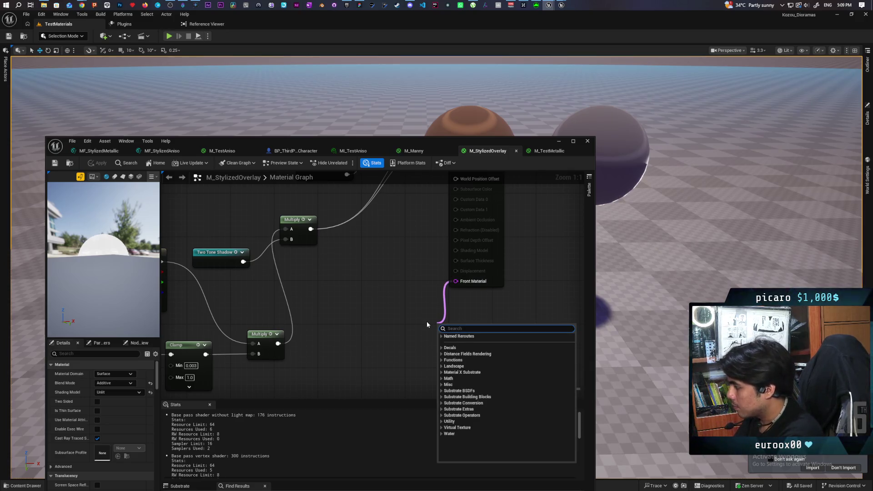
{"action": "type", "text": "substra"}
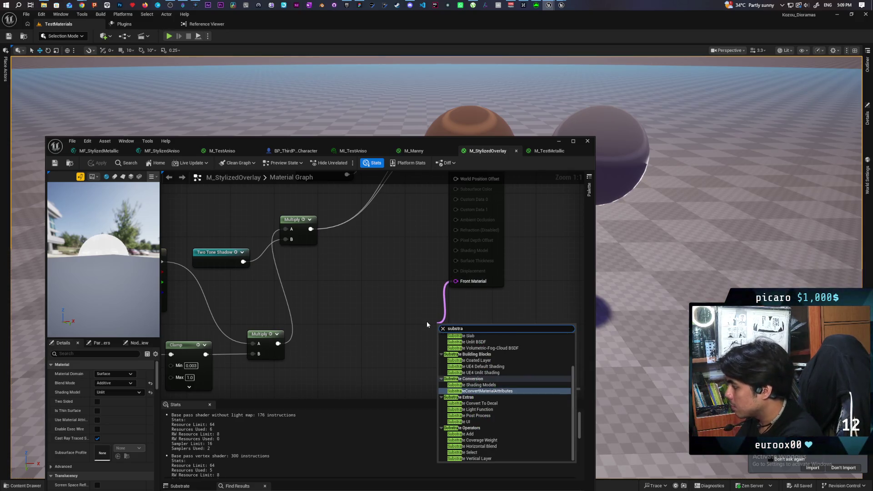
{"action": "left_click", "coordinate": [488, 342]}
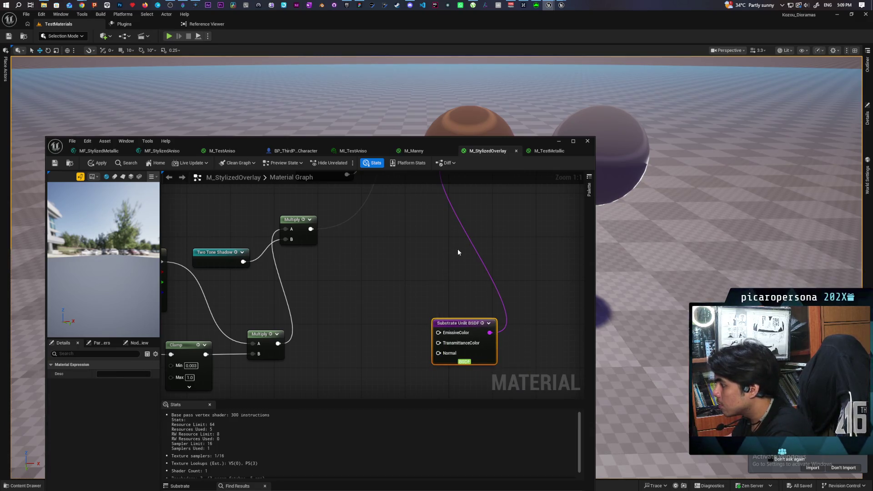
{"action": "scroll", "coordinate": [457, 249], "scroll_direction": "down", "scroll_amount": 5}
{"action": "scroll", "coordinate": [445, 305], "scroll_direction": "up", "scroll_amount": 5}
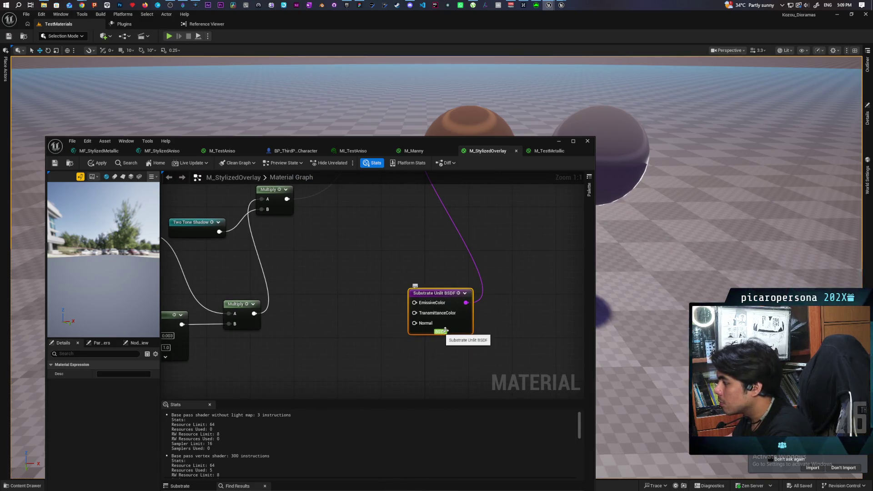
{"action": "left_click_drag", "start_coordinate": [456, 321], "coordinate": [456, 272]}
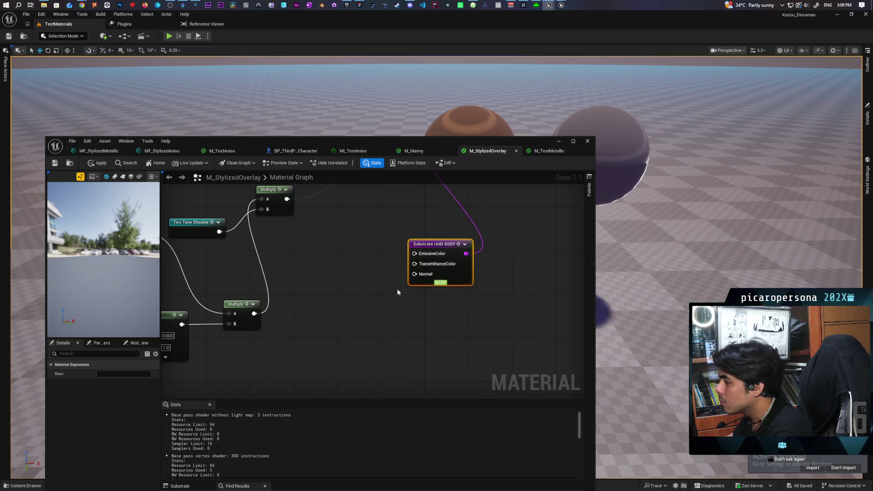
- Feed the Multiply result into the BSDF's EmissiveColor and apply, revealing the white-rimmed spheres
{"action": "scroll", "coordinate": [398, 292], "scroll_direction": "down", "scroll_amount": 5}
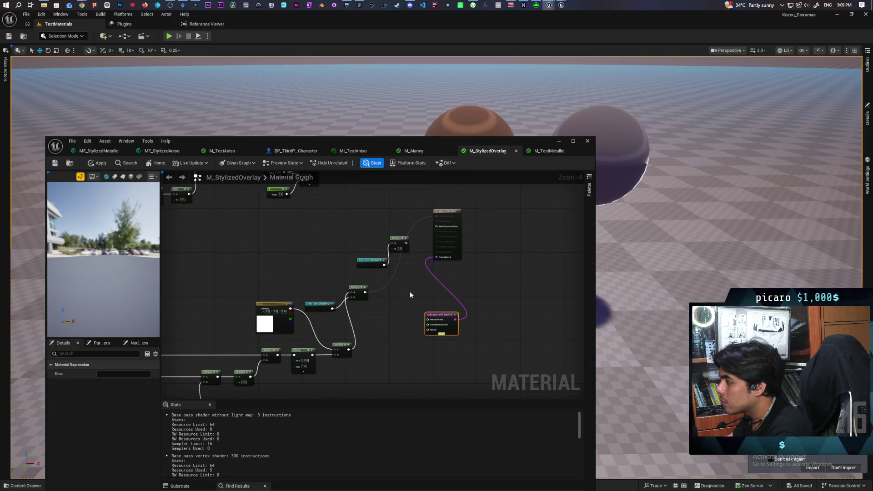
{"action": "scroll", "coordinate": [410, 294], "scroll_direction": "up", "scroll_amount": 1}
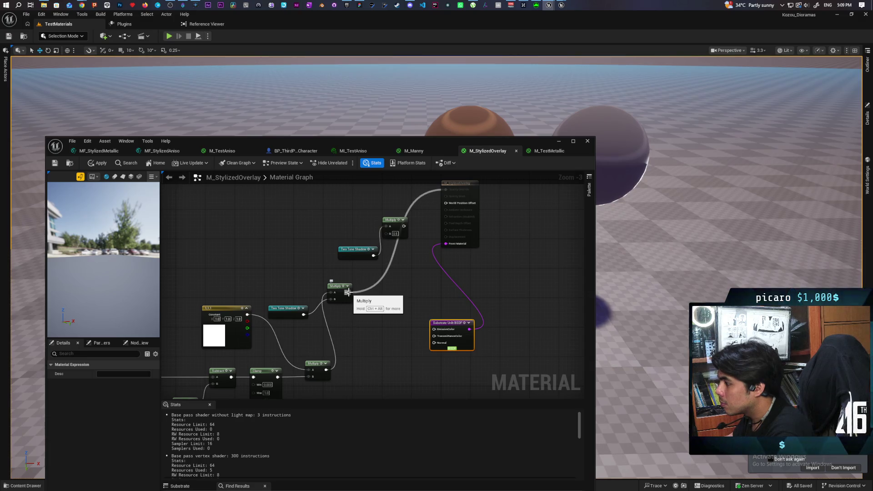
{"action": "left_click_drag", "start_coordinate": [348, 292], "coordinate": [434, 328]}
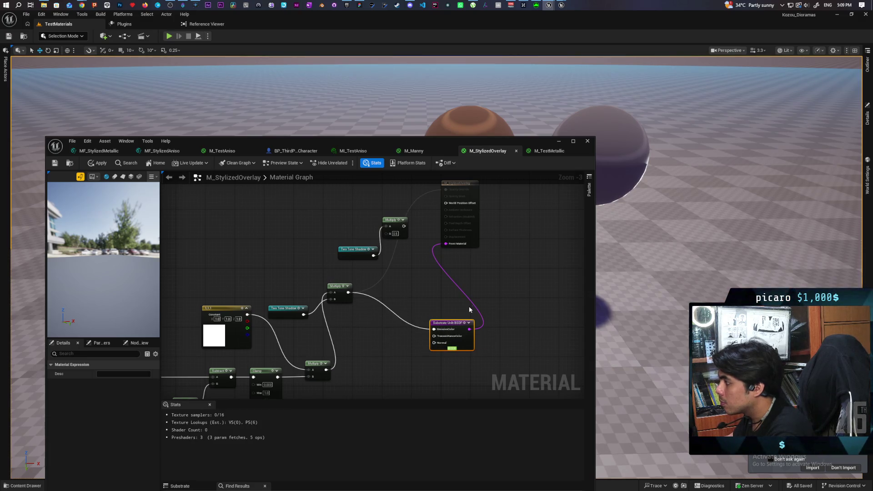
{"action": "left_click", "coordinate": [98, 163]}
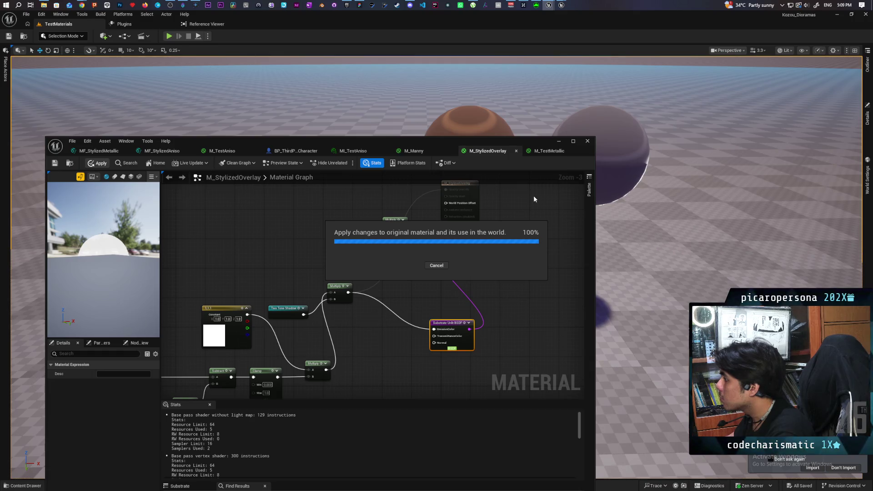
{"action": "mouse_move", "coordinate": [535, 140]}
{"action": "left_mouse_down"}
{"action": "mouse_move", "coordinate": [523, 244]}
{"action": "mouse_move", "coordinate": [536, 209]}
{"action": "mouse_move", "coordinate": [537, 163]}
{"action": "left_mouse_up"}
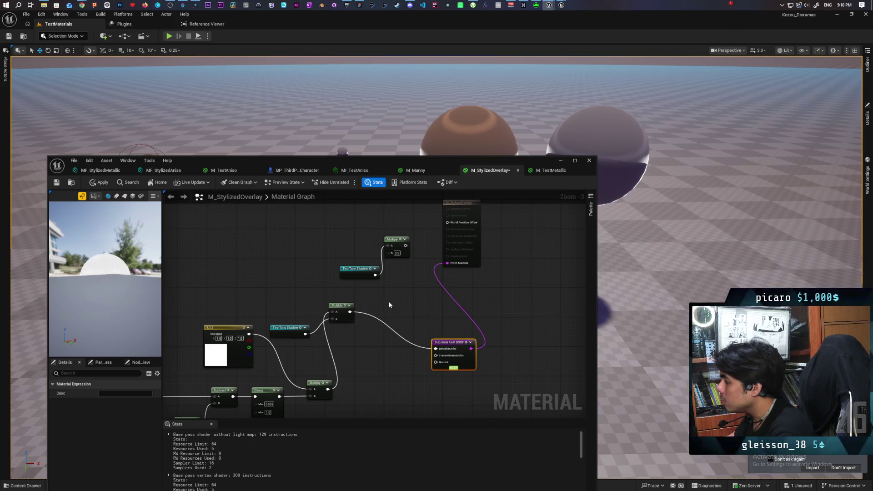
{"action": "left_click", "coordinate": [99, 182]}
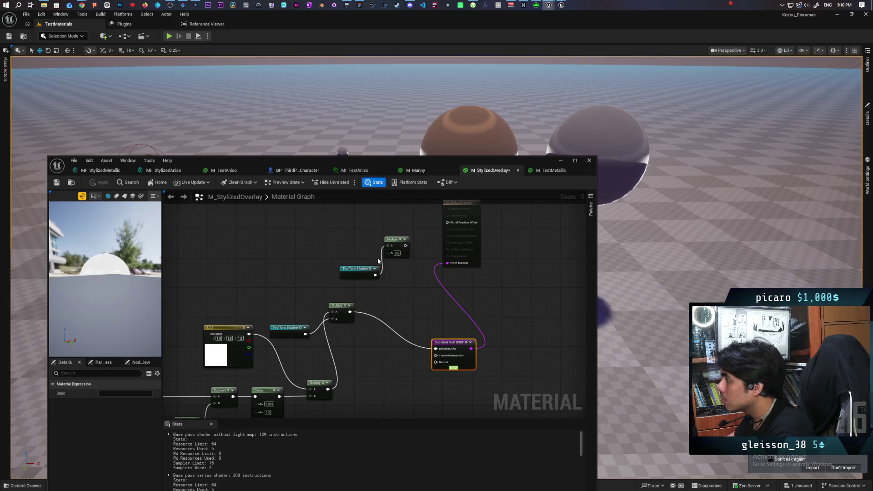
{"action": "left_click_drag", "start_coordinate": [456, 162], "coordinate": [427, 121]}
{"action": "mouse_move", "coordinate": [323, 339]}
{"action": "left_mouse_down"}
{"action": "mouse_move", "coordinate": [445, 295]}
{"action": "mouse_move", "coordinate": [449, 242]}
{"action": "mouse_move", "coordinate": [420, 306]}
{"action": "mouse_move", "coordinate": [438, 294]}
{"action": "mouse_move", "coordinate": [405, 321]}
{"action": "mouse_move", "coordinate": [489, 276]}
{"action": "left_mouse_up"}
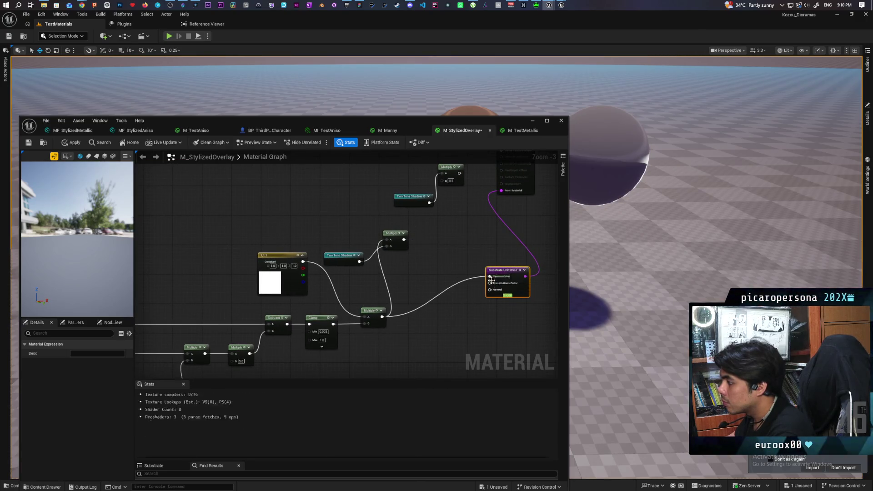
{"action": "left_click", "coordinate": [72, 143]}
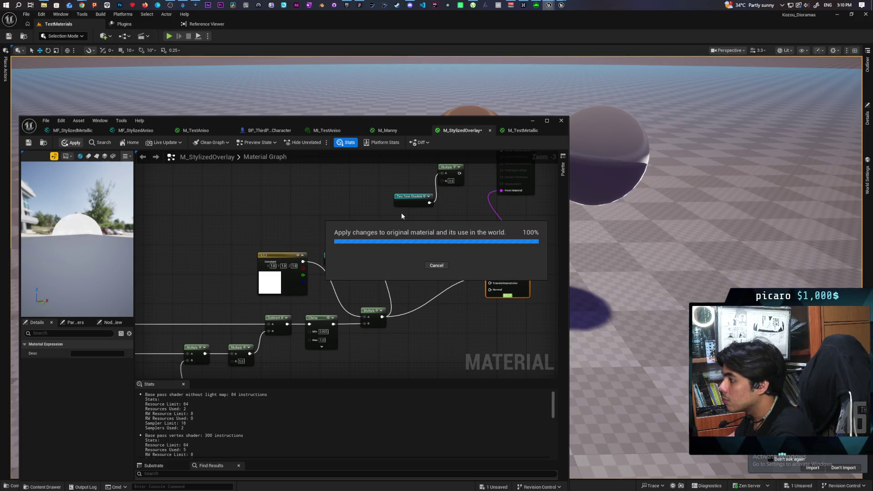
{"action": "mouse_move", "coordinate": [439, 123]}
{"action": "left_mouse_down"}
{"action": "mouse_move", "coordinate": [400, 258]}
{"action": "mouse_move", "coordinate": [432, 233]}
{"action": "left_mouse_up"}
{"action": "mouse_move", "coordinate": [437, 137]}
{"action": "left_mouse_down"}
{"action": "mouse_move", "coordinate": [432, 150]}
{"action": "mouse_move", "coordinate": [429, 136]}
{"action": "mouse_move", "coordinate": [477, 132]}
{"action": "mouse_move", "coordinate": [457, 133]}
{"action": "left_mouse_up"}
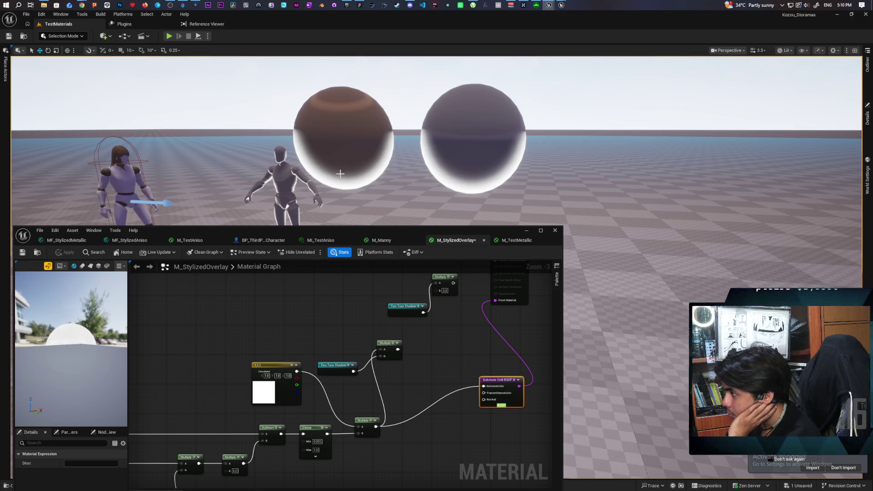
{"action": "scroll", "coordinate": [223, 345], "scroll_direction": "down", "scroll_amount": 2}
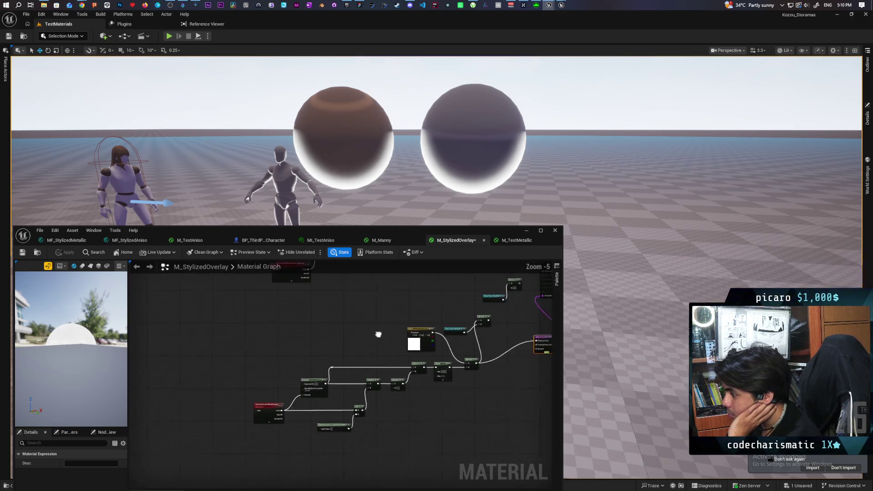
- Bring the sky light direction node into view and try a 'negate' node search
{"action": "scroll", "coordinate": [388, 346], "scroll_direction": "up", "scroll_amount": 2}
{"action": "scroll", "coordinate": [388, 346], "scroll_direction": "down", "scroll_amount": 1}
{"action": "left_click_drag", "start_coordinate": [388, 349], "coordinate": [341, 304]}
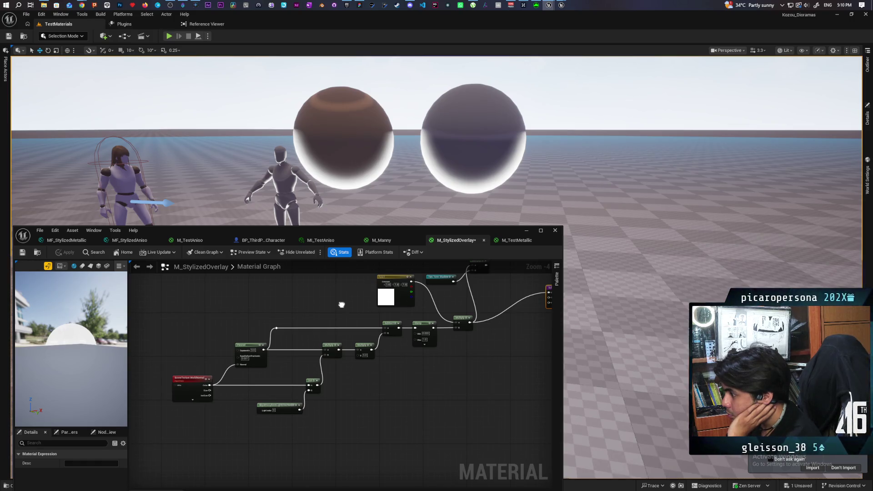
{"action": "scroll", "coordinate": [267, 375], "scroll_direction": "up", "scroll_amount": 4}
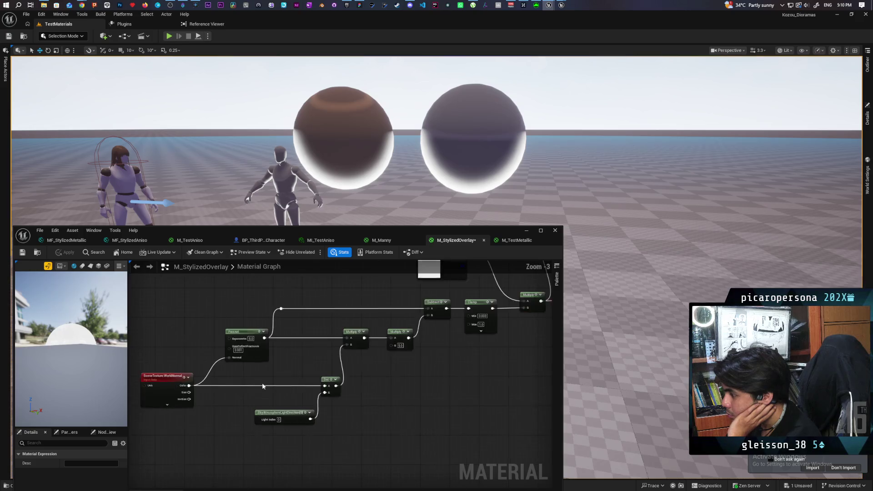
{"action": "left_click_drag", "start_coordinate": [341, 355], "coordinate": [362, 351]}
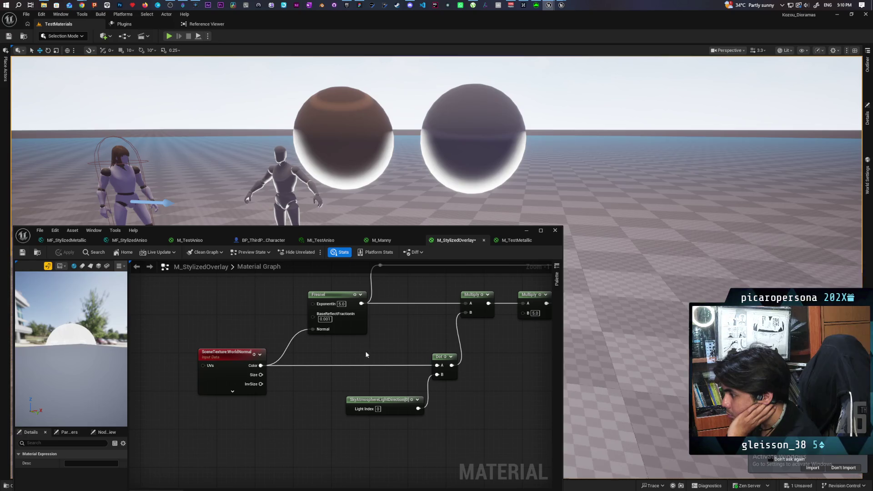
{"action": "mouse_move", "coordinate": [398, 406]}
{"action": "left_mouse_down"}
{"action": "mouse_move", "coordinate": [334, 408]}
{"action": "mouse_move", "coordinate": [387, 410]}
{"action": "mouse_move", "coordinate": [389, 394]}
{"action": "left_mouse_up"}
{"action": "type", "text": "negate"}
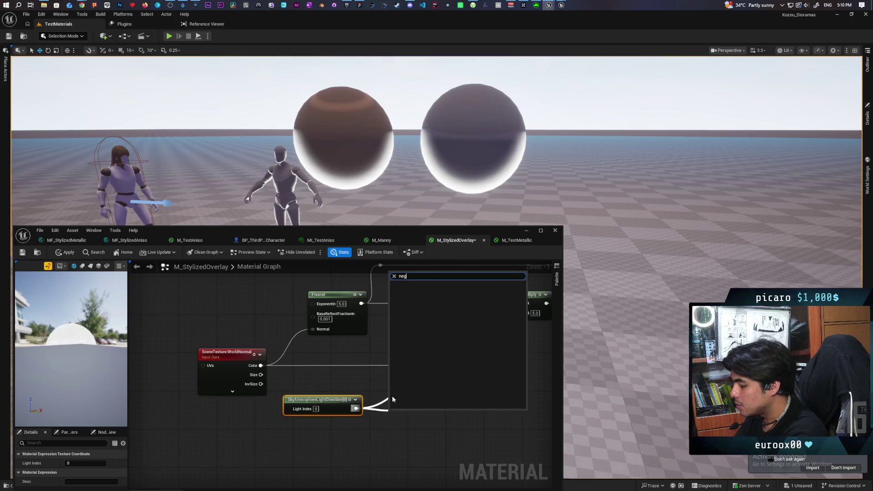
{"action": "left_click", "coordinate": [355, 408]}
- Multiply the sky light direction by -1, wire it into Dot's B, and apply
{"action": "left_click_drag", "start_coordinate": [356, 408], "coordinate": [371, 426]}
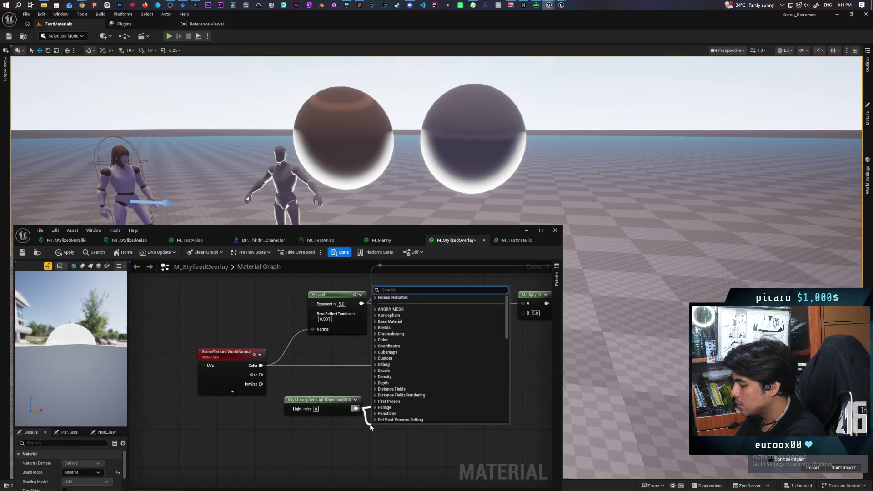
{"action": "type", "text": "multiply"}
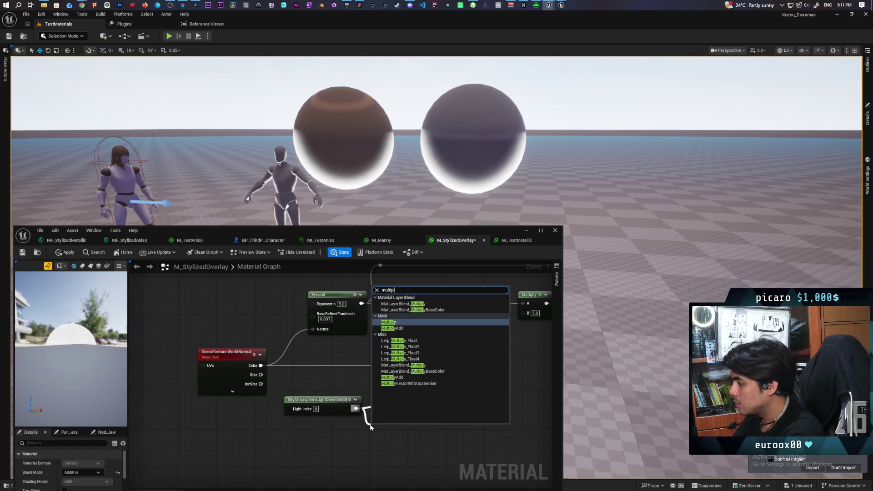
{"action": "key", "text": "Return"}
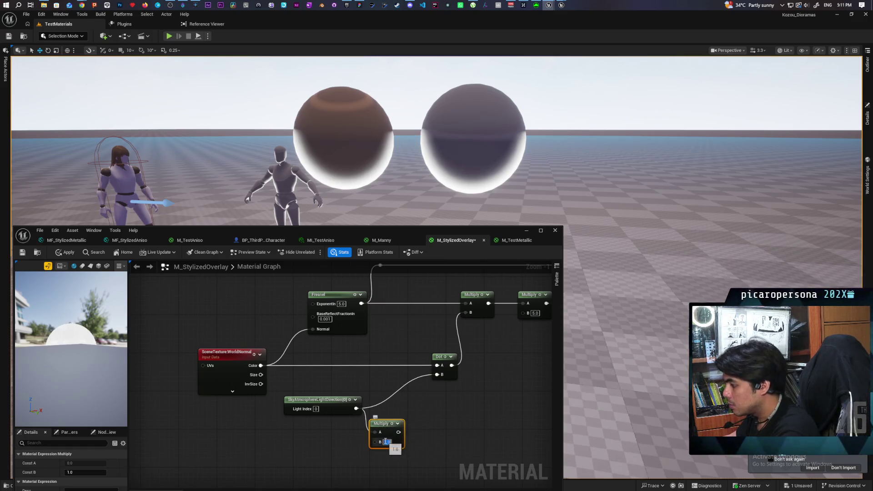
{"action": "left_click", "coordinate": [385, 441]}
{"action": "type", "text": "-1"}
{"action": "key", "text": "Return"}
{"action": "mouse_move", "coordinate": [400, 432]}
{"action": "left_mouse_down"}
{"action": "mouse_move", "coordinate": [437, 411]}
{"action": "mouse_move", "coordinate": [437, 375]}
{"action": "left_mouse_up"}
{"action": "left_click_drag", "start_coordinate": [390, 425], "coordinate": [394, 401]}
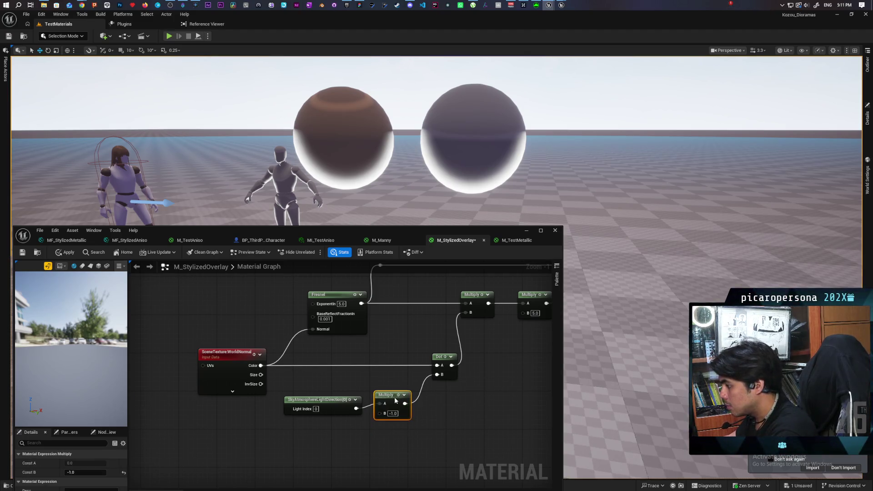
{"action": "left_click", "coordinate": [64, 254]}
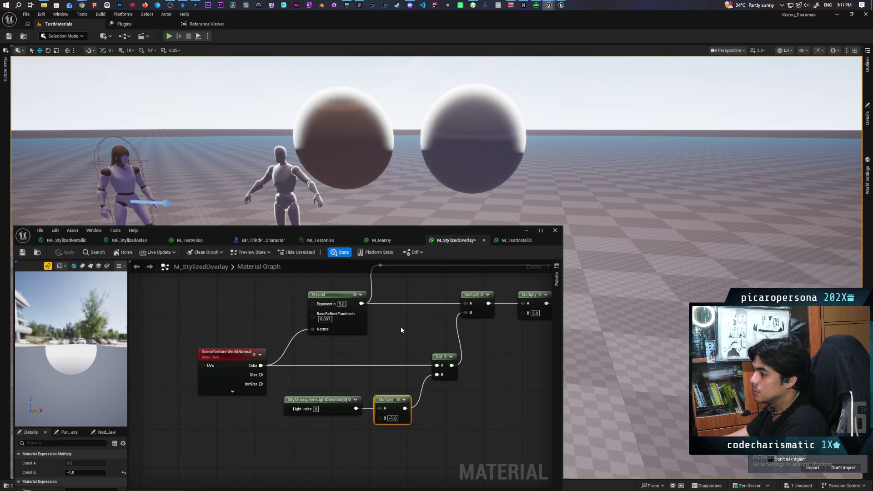
- Preview the Two Tone Shadow node on its own and apply that test to the level
{"action": "scroll", "coordinate": [400, 326], "scroll_direction": "down", "scroll_amount": 2}
{"action": "left_click_drag", "start_coordinate": [399, 347], "coordinate": [316, 407]}
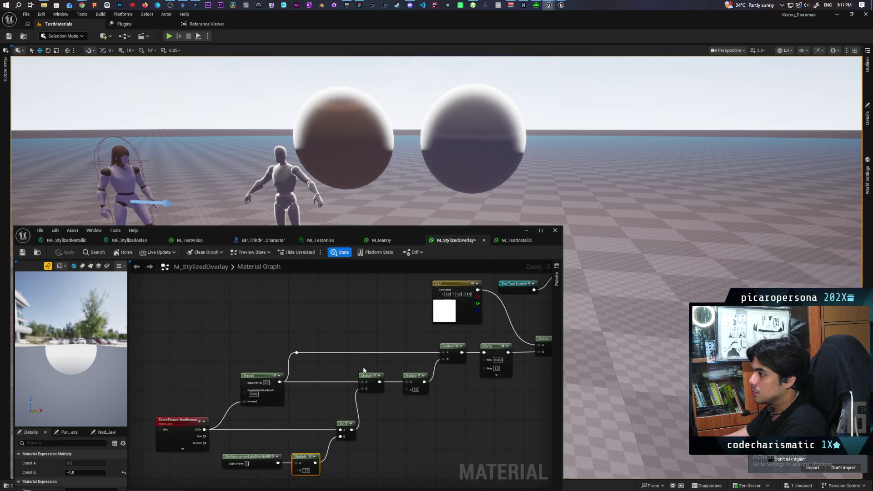
{"action": "mouse_move", "coordinate": [355, 356]}
{"action": "left_mouse_down"}
{"action": "mouse_move", "coordinate": [364, 374]}
{"action": "mouse_move", "coordinate": [325, 380]}
{"action": "mouse_move", "coordinate": [372, 368]}
{"action": "mouse_move", "coordinate": [342, 363]}
{"action": "mouse_move", "coordinate": [343, 342]}
{"action": "mouse_move", "coordinate": [398, 324]}
{"action": "mouse_move", "coordinate": [394, 386]}
{"action": "mouse_move", "coordinate": [424, 427]}
{"action": "mouse_move", "coordinate": [306, 419]}
{"action": "mouse_move", "coordinate": [394, 452]}
{"action": "left_mouse_up"}
{"action": "scroll", "coordinate": [395, 452], "scroll_direction": "down", "scroll_amount": 3}
{"action": "mouse_move", "coordinate": [368, 326]}
{"action": "left_mouse_down"}
{"action": "mouse_move", "coordinate": [369, 388]}
{"action": "mouse_move", "coordinate": [351, 384]}
{"action": "mouse_move", "coordinate": [370, 451]}
{"action": "mouse_move", "coordinate": [370, 418]}
{"action": "left_mouse_up"}
{"action": "scroll", "coordinate": [385, 383], "scroll_direction": "up", "scroll_amount": 3}
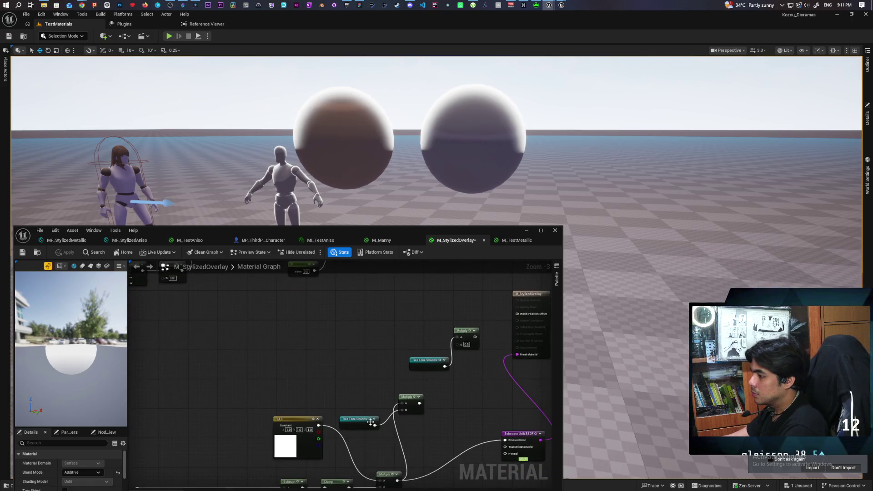
{"action": "key", "text": "space"}
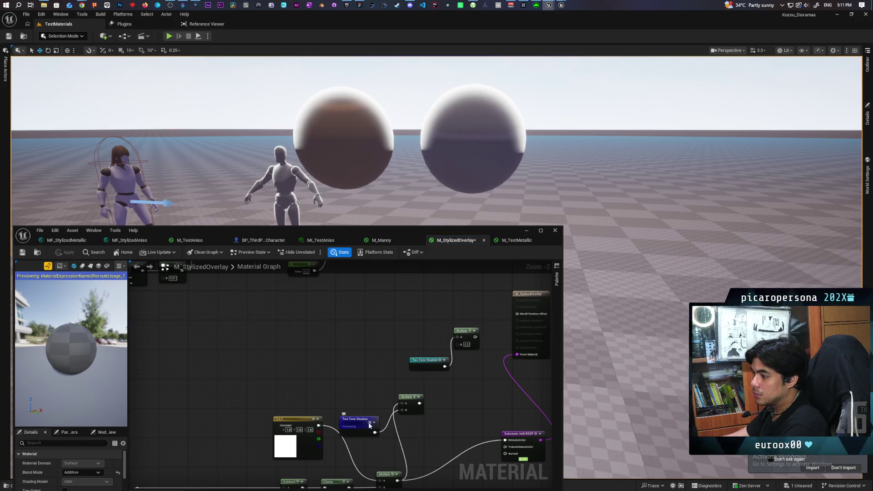
{"action": "key", "text": "space"}
{"action": "mouse_move", "coordinate": [389, 386]}
{"action": "left_mouse_down"}
{"action": "mouse_move", "coordinate": [292, 361]}
{"action": "mouse_move", "coordinate": [322, 398]}
{"action": "mouse_move", "coordinate": [313, 402]}
{"action": "mouse_move", "coordinate": [362, 456]}
{"action": "left_mouse_up"}
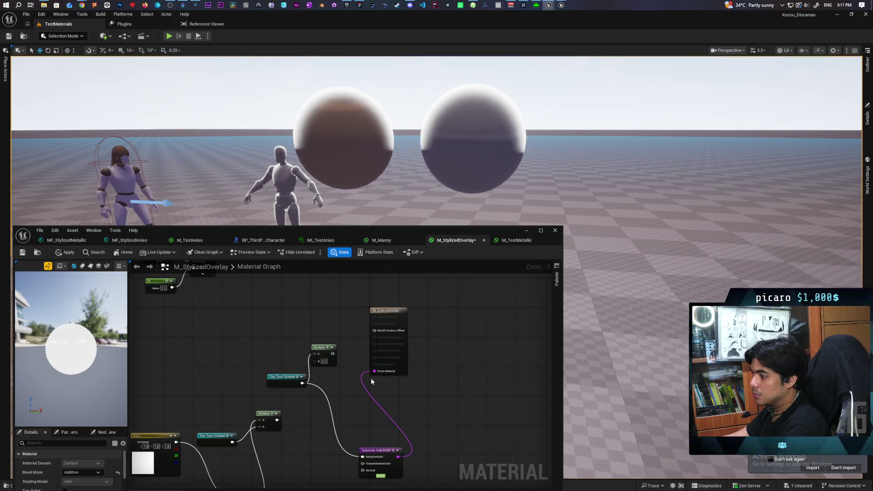
{"action": "left_click", "coordinate": [67, 251]}
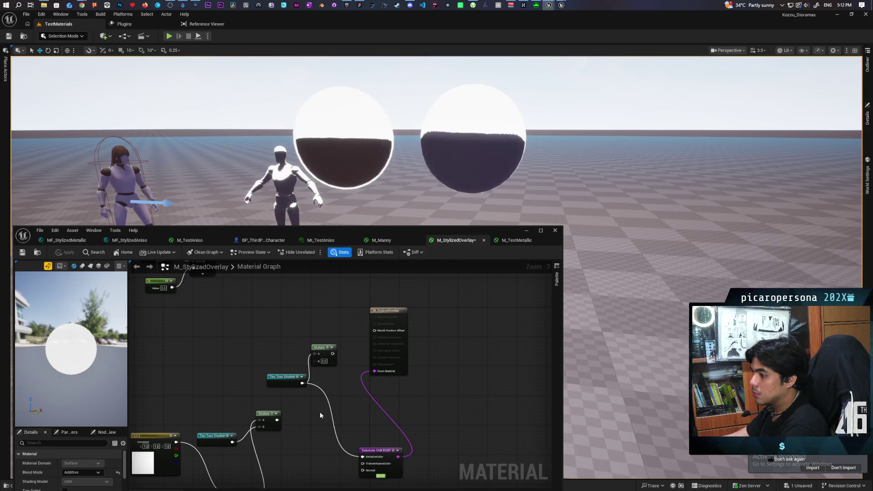
- Reconnect the Multiply output to EmissiveColor and apply the material again
{"action": "mouse_move", "coordinate": [320, 417]}
{"action": "left_mouse_down"}
{"action": "mouse_move", "coordinate": [356, 383]}
{"action": "mouse_move", "coordinate": [355, 395]}
{"action": "mouse_move", "coordinate": [374, 389]}
{"action": "left_mouse_up"}
{"action": "mouse_move", "coordinate": [336, 366]}
{"action": "left_mouse_down"}
{"action": "mouse_move", "coordinate": [387, 396]}
{"action": "mouse_move", "coordinate": [422, 403]}
{"action": "left_mouse_up"}
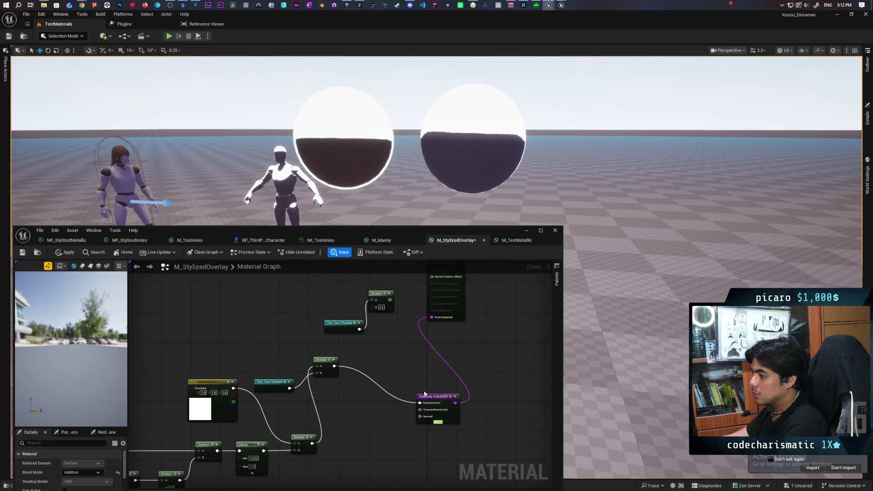
{"action": "left_click", "coordinate": [65, 253]}
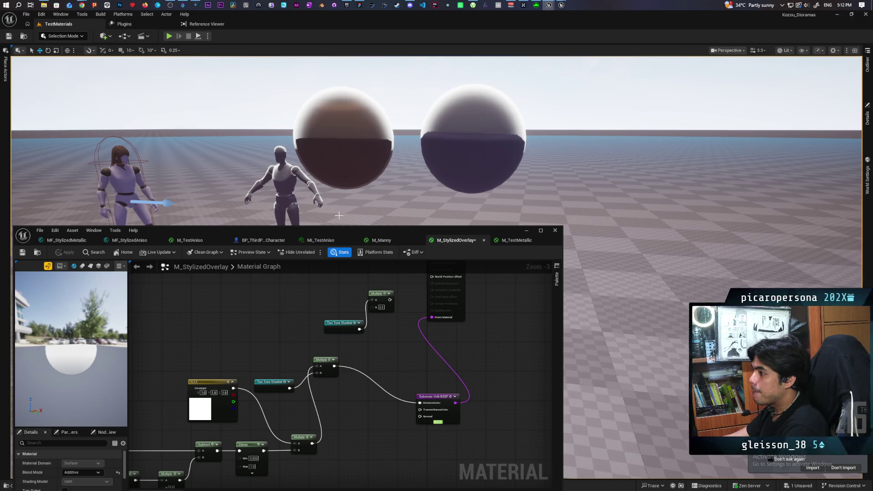
{"action": "key", "text": "Left"}
{"action": "key", "text": "Right"}
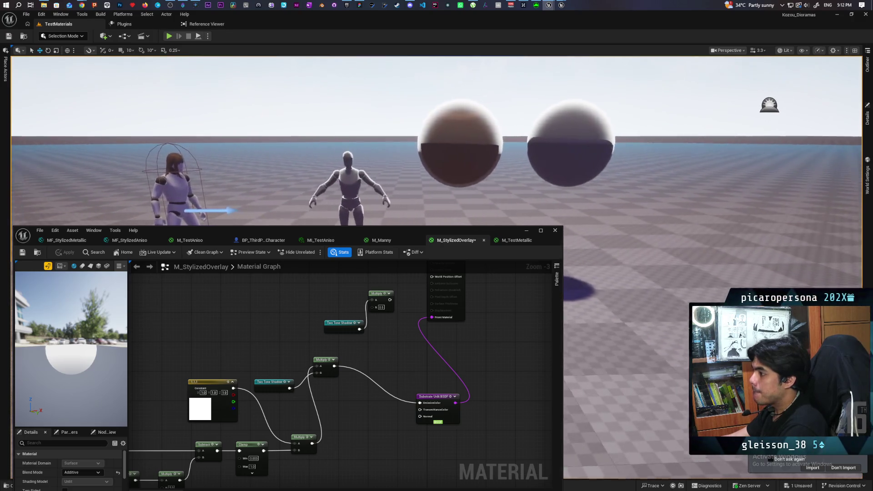
{"action": "scroll", "coordinate": [437, 141], "scroll_direction": "up", "scroll_amount": 3}
{"action": "scroll", "coordinate": [437, 141], "scroll_direction": "down", "scroll_amount": 5}
{"action": "scroll", "coordinate": [436, 141], "scroll_direction": "up", "scroll_amount": 2}
{"action": "scroll", "coordinate": [436, 141], "scroll_direction": "up", "scroll_amount": 2}
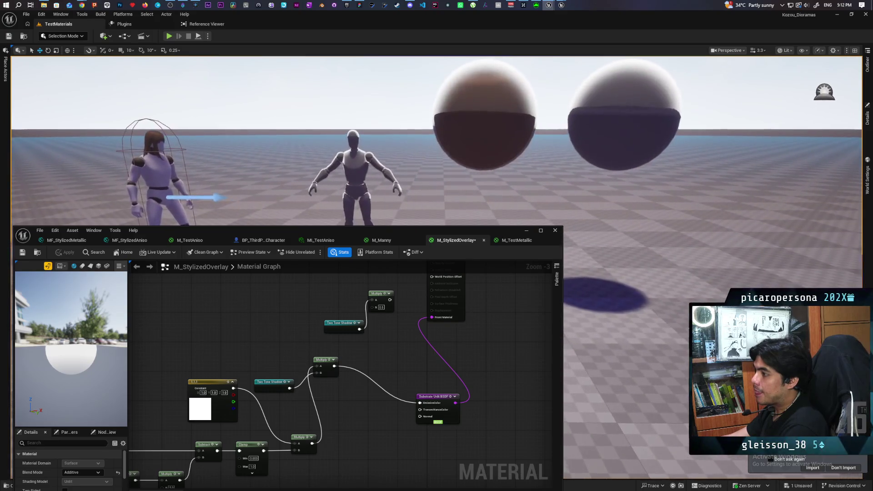
{"action": "scroll", "coordinate": [437, 141], "scroll_direction": "down", "scroll_amount": 3}
{"action": "scroll", "coordinate": [436, 141], "scroll_direction": "up", "scroll_amount": 6}
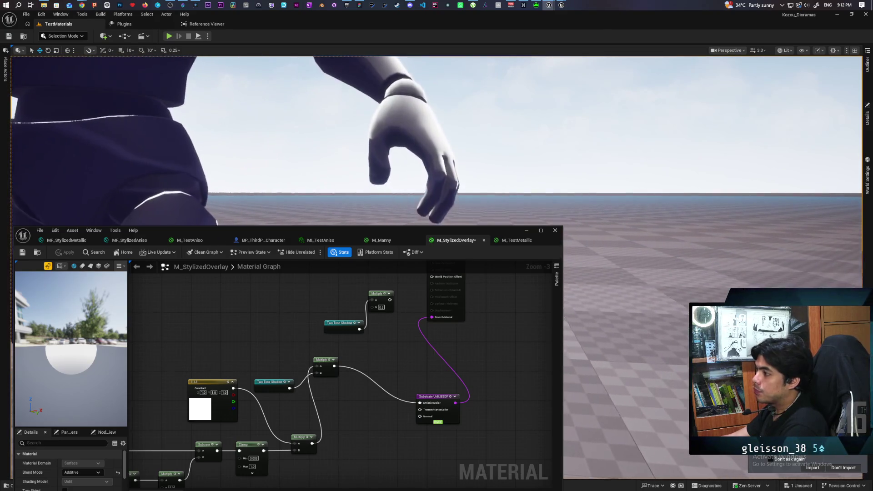
{"action": "scroll", "coordinate": [437, 141], "scroll_direction": "down", "scroll_amount": 3}
{"action": "scroll", "coordinate": [436, 141], "scroll_direction": "down", "scroll_amount": 3}
{"action": "scroll", "coordinate": [436, 141], "scroll_direction": "up", "scroll_amount": 5}
{"action": "scroll", "coordinate": [436, 141], "scroll_direction": "down", "scroll_amount": 4}
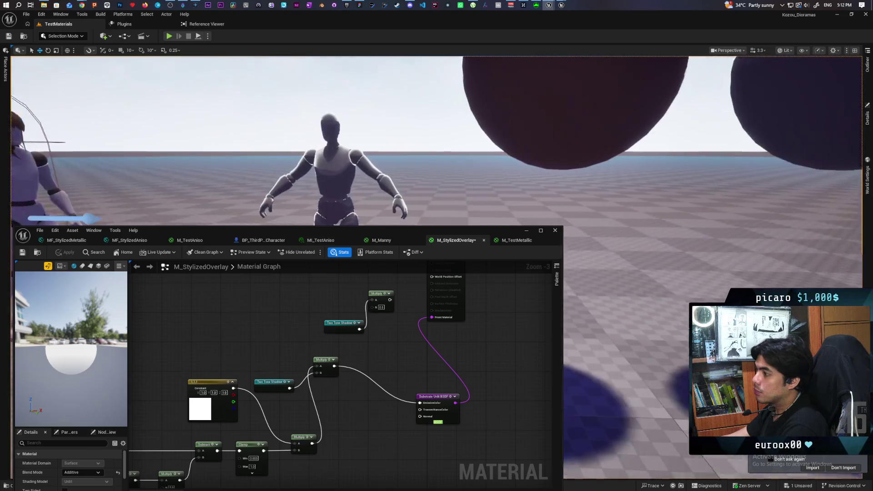
{"action": "scroll", "coordinate": [437, 141], "scroll_direction": "up", "scroll_amount": 1}
{"action": "scroll", "coordinate": [311, 153], "scroll_direction": "up", "scroll_amount": 5}
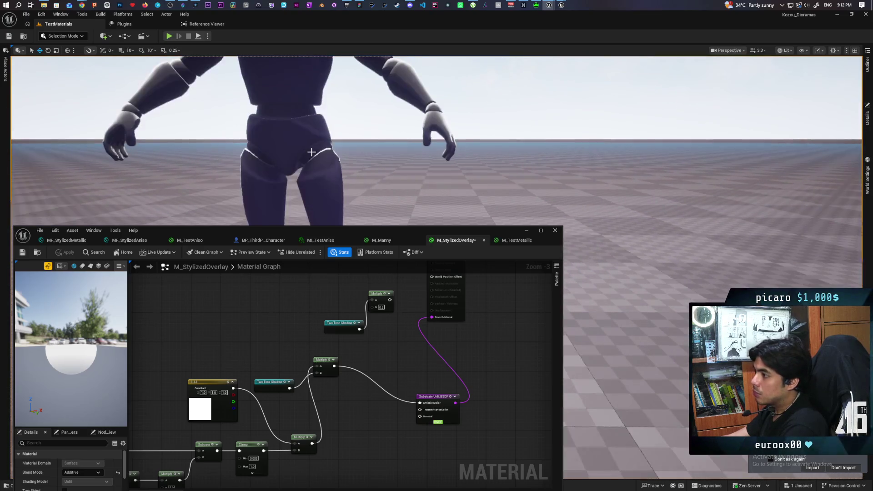
{"action": "scroll", "coordinate": [436, 141], "scroll_direction": "down", "scroll_amount": 3}
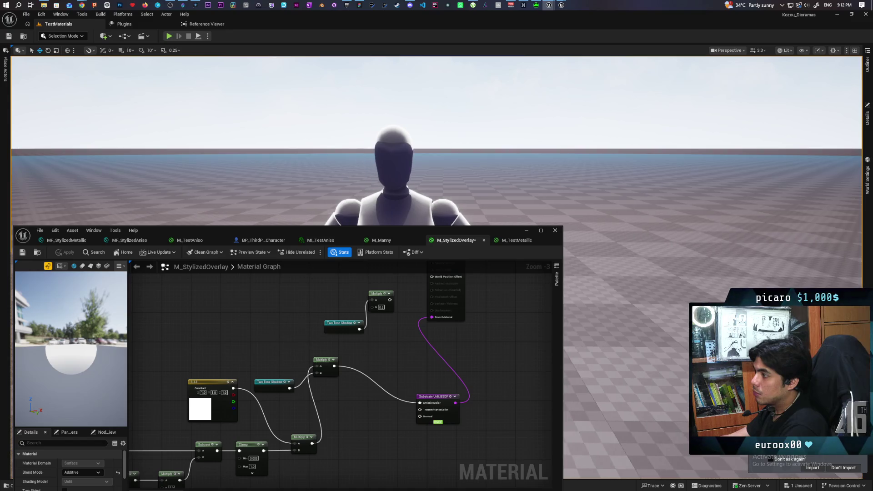
{"action": "scroll", "coordinate": [437, 141], "scroll_direction": "up", "scroll_amount": 4}
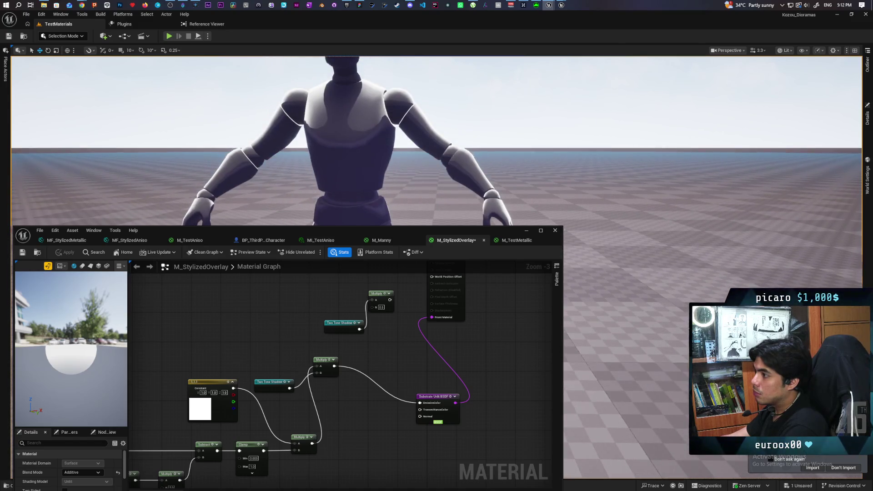
{"action": "scroll", "coordinate": [436, 140], "scroll_direction": "down", "scroll_amount": 5}
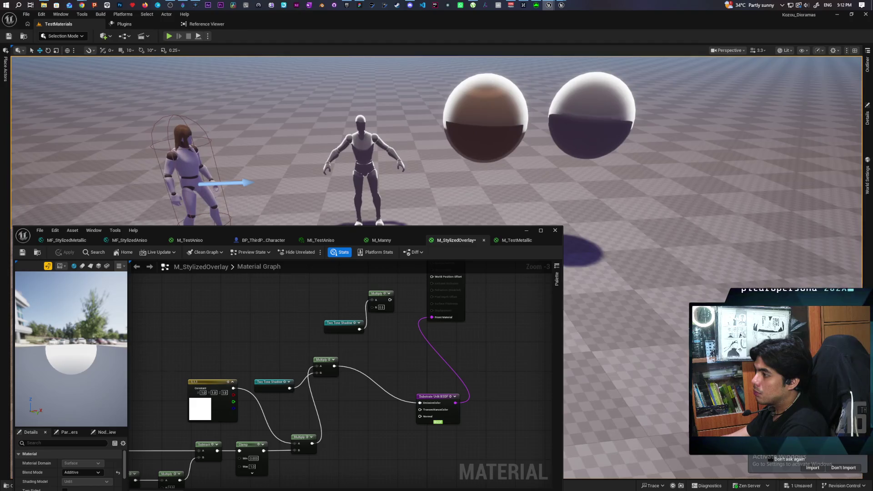
{"action": "scroll", "coordinate": [436, 141], "scroll_direction": "up", "scroll_amount": 3}
{"action": "scroll", "coordinate": [355, 168], "scroll_direction": "down", "scroll_amount": 4}
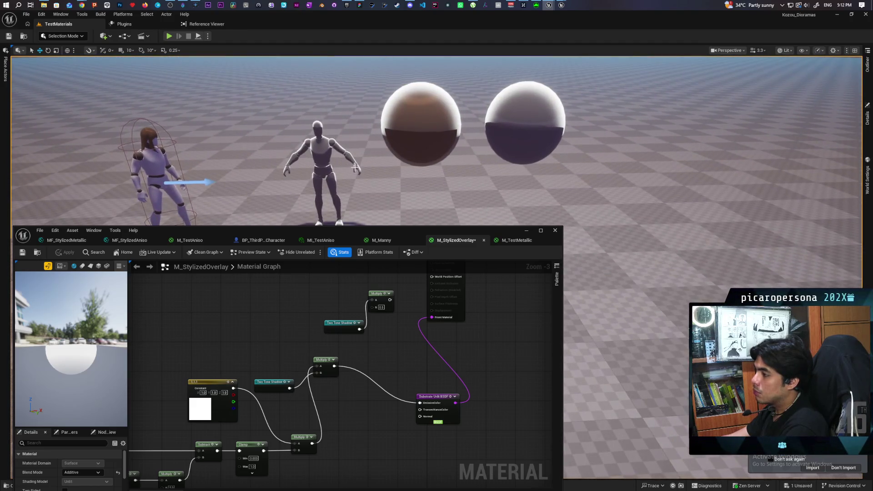
{"action": "scroll", "coordinate": [351, 390], "scroll_direction": "up", "scroll_amount": 1}
{"action": "mouse_move", "coordinate": [374, 343]}
{"action": "left_mouse_down"}
{"action": "mouse_move", "coordinate": [472, 348]}
{"action": "mouse_move", "coordinate": [412, 342]}
{"action": "left_mouse_up"}
- Add a SmoothCeil node, connect its Result to the emissive colour, and apply
{"action": "type", "text": "smo"}
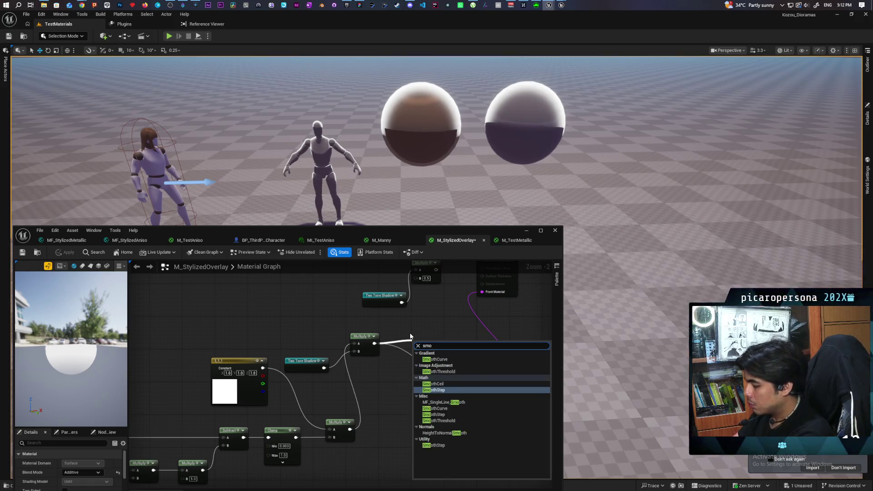
{"action": "type", "text": "o"}
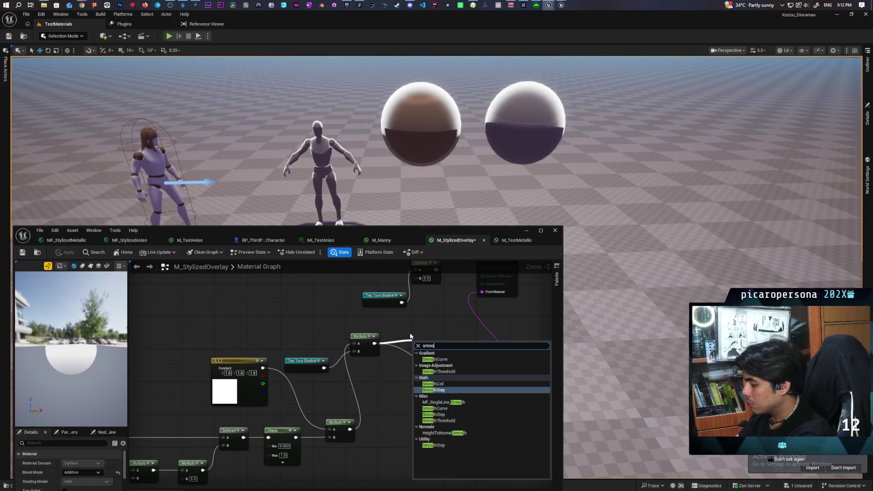
{"action": "type", "text": "th ceil"}
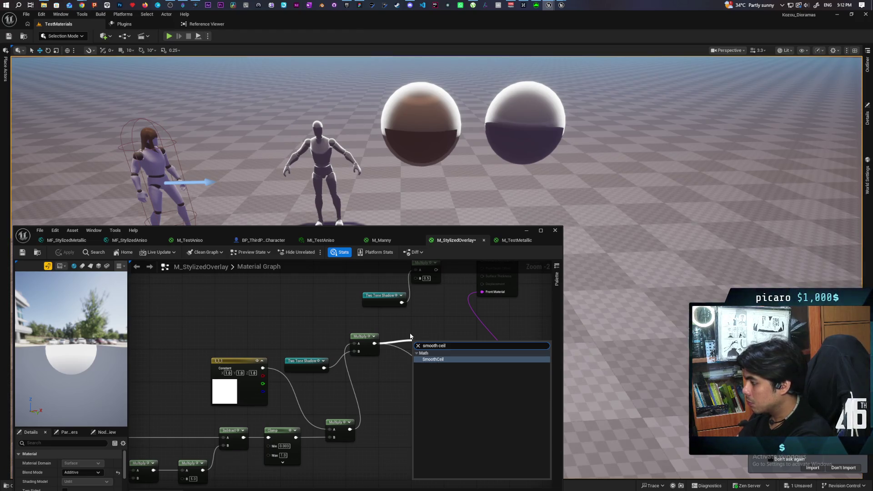
{"action": "key", "text": "Return"}
{"action": "left_click_drag", "start_coordinate": [455, 347], "coordinate": [465, 381]}
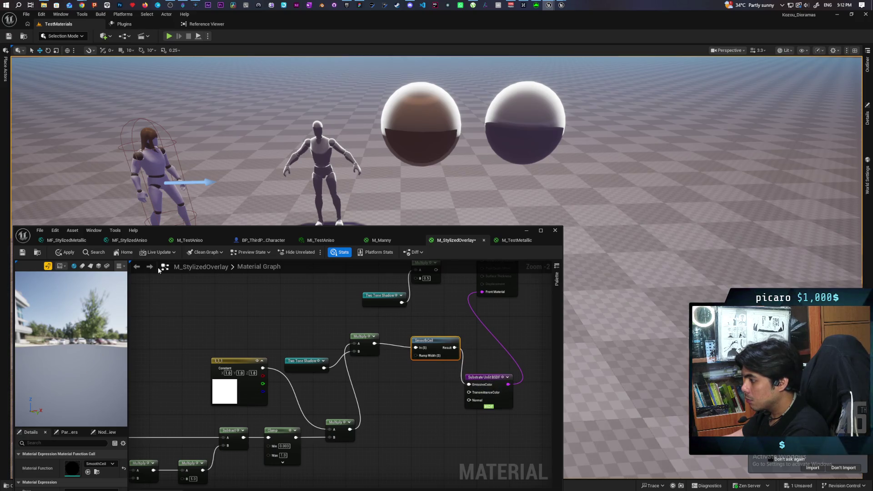
{"action": "left_click", "coordinate": [65, 251]}
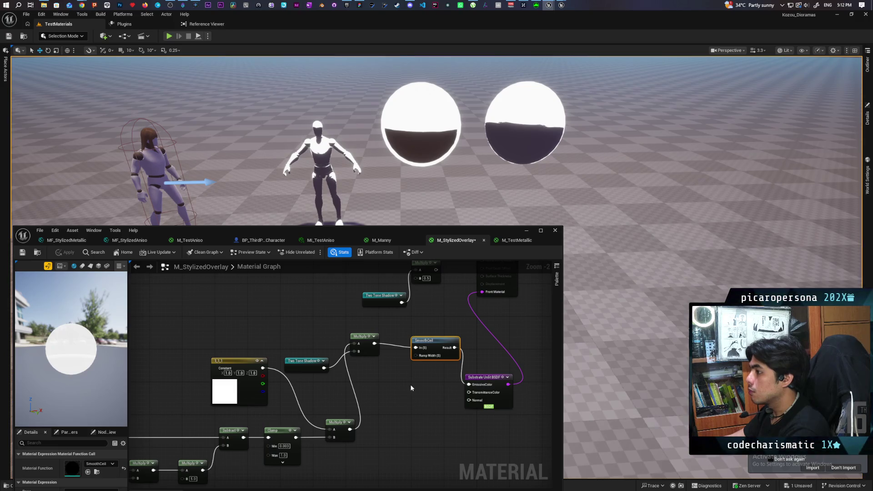
- Drive SmoothCeil's Ramp Width with a 0.01 constant and apply the material
{"action": "scroll", "coordinate": [408, 365], "scroll_direction": "up", "scroll_amount": 2}
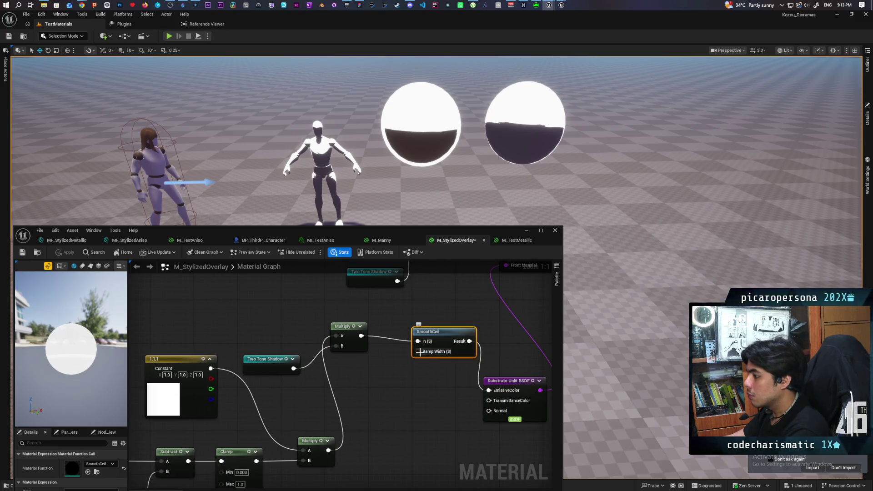
{"action": "mouse_move", "coordinate": [418, 352]}
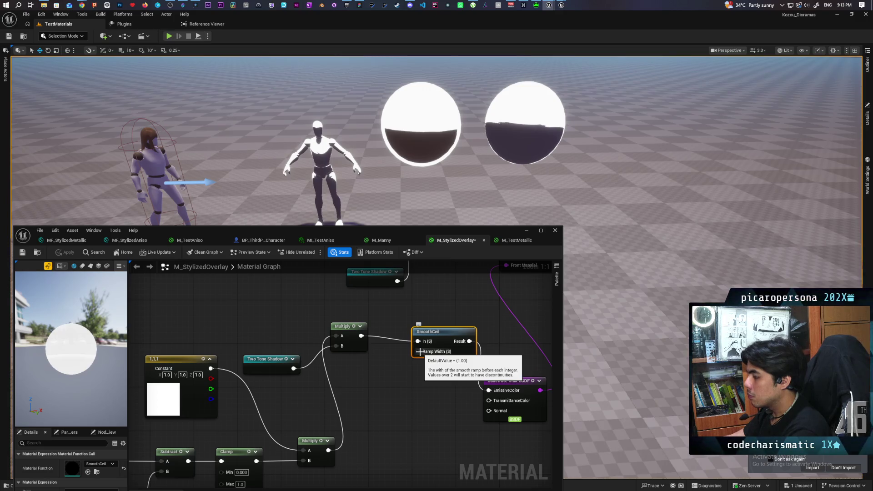
{"action": "left_click", "coordinate": [383, 375]}
{"action": "left_click_drag", "start_coordinate": [419, 385], "coordinate": [418, 351]}
{"action": "type", "text": "0.01"}
{"action": "key", "text": "Return"}
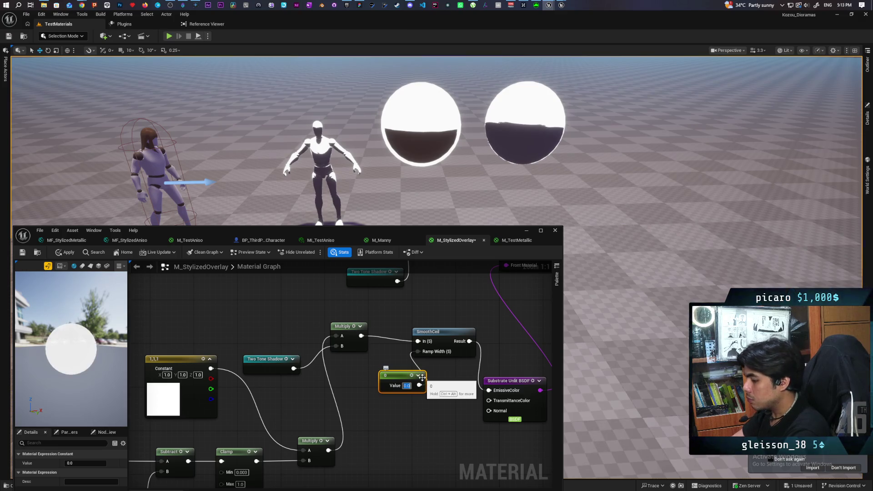
{"action": "left_click", "coordinate": [412, 432]}
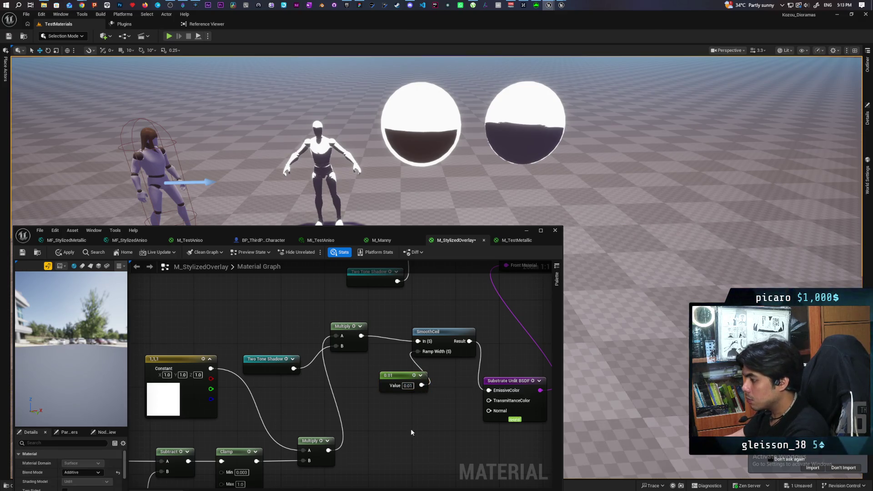
{"action": "left_click", "coordinate": [68, 253]}
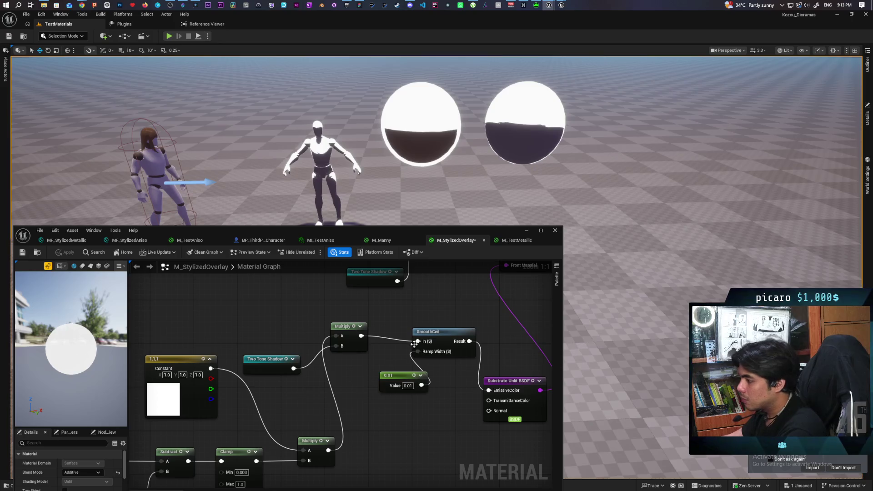
- Add a SmoothStep node fed by Multiply, tidy the nodes, and apply with Ctrl+S
{"action": "left_click_drag", "start_coordinate": [361, 335], "coordinate": [404, 313]}
{"action": "type", "text": "smoot"}
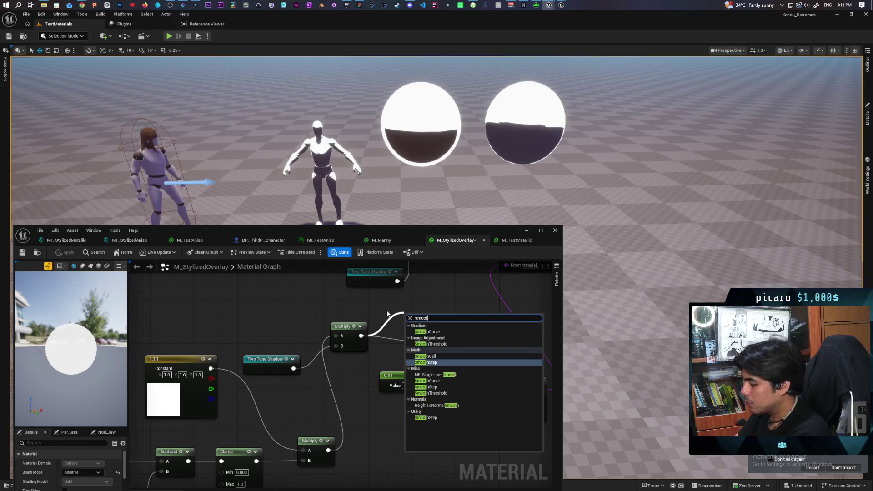
{"action": "type", "text": "hstep"}
{"action": "key", "text": "Return"}
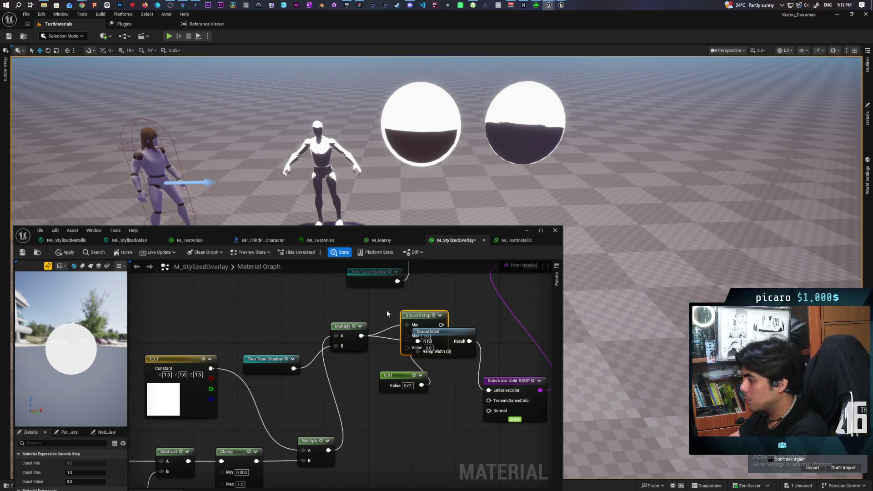
{"action": "mouse_move", "coordinate": [429, 331]}
{"action": "left_mouse_down"}
{"action": "mouse_move", "coordinate": [429, 380]}
{"action": "mouse_move", "coordinate": [431, 370]}
{"action": "left_mouse_up"}
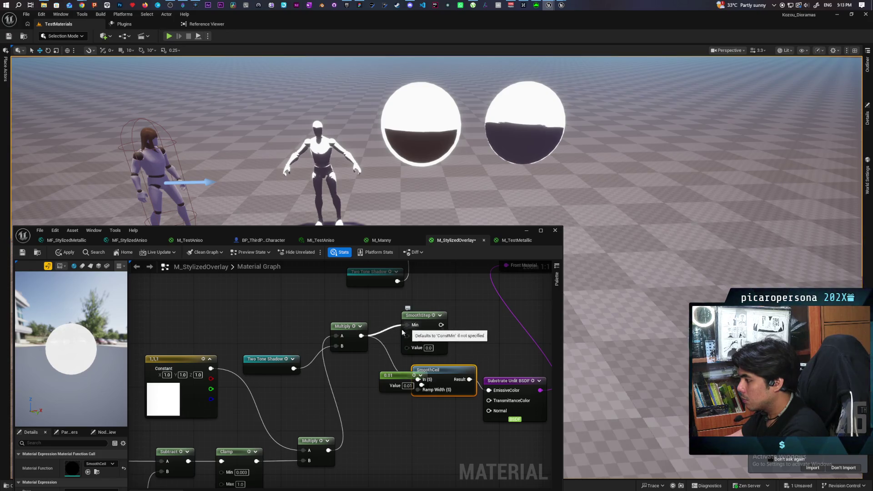
{"action": "left_click_drag", "start_coordinate": [360, 336], "coordinate": [480, 376]}
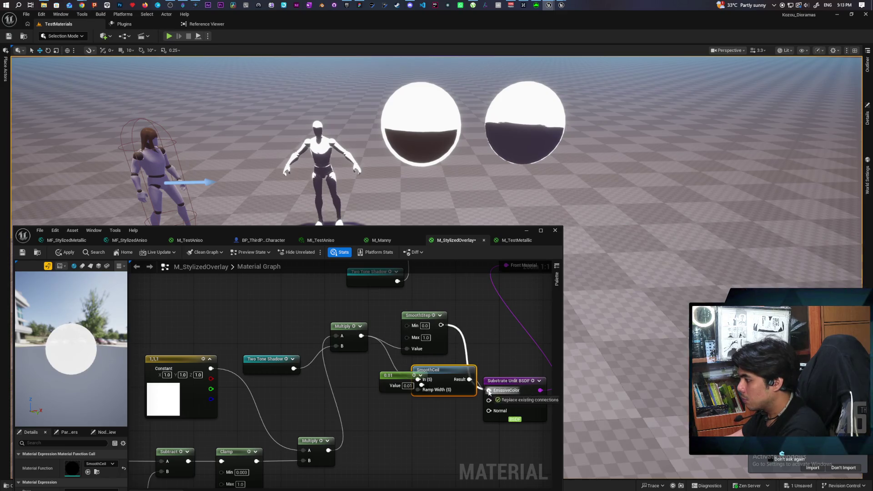
{"action": "left_click_drag", "start_coordinate": [404, 375], "coordinate": [377, 386]}
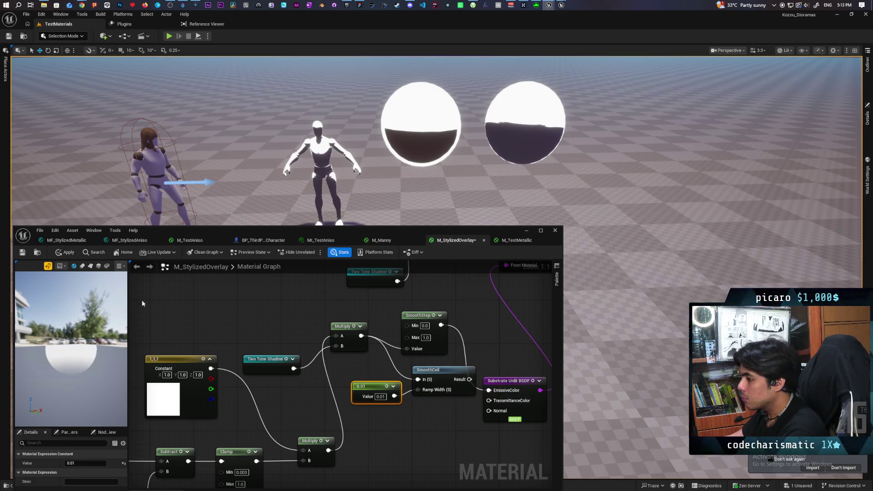
{"action": "key", "text": "ctrl+s"}
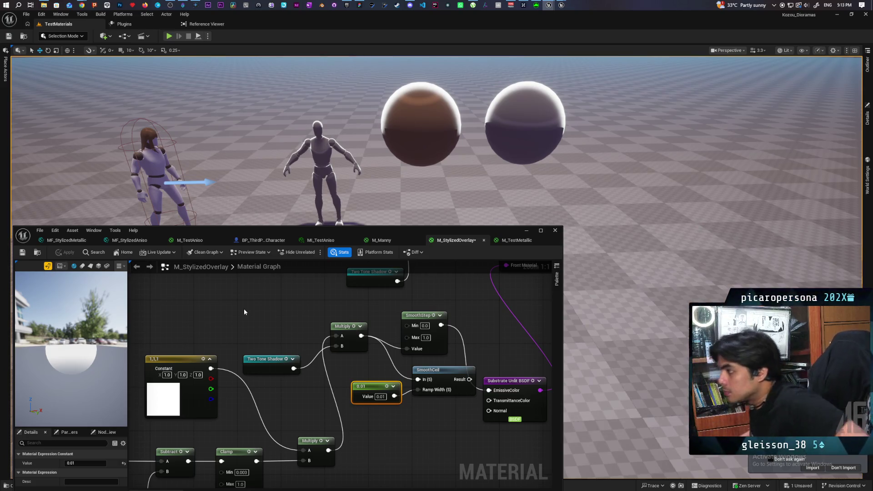
{"action": "mouse_move", "coordinate": [304, 117]}
{"action": "left_mouse_down"}
{"action": "mouse_move", "coordinate": [299, 97]}
{"action": "mouse_move", "coordinate": [291, 135]}
{"action": "mouse_move", "coordinate": [308, 127]}
{"action": "mouse_move", "coordinate": [308, 116]}
{"action": "left_mouse_up"}
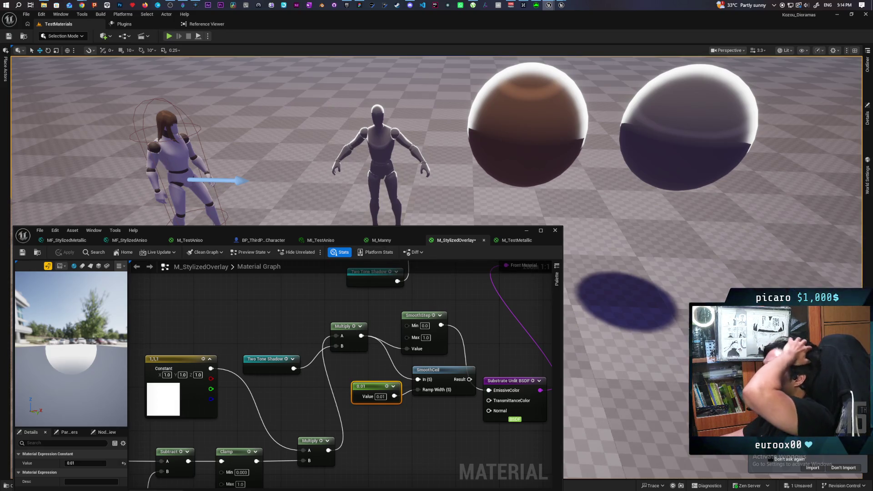
- Give the third-person character and its Hair component the M_StylizedOverlay overlay material
{"action": "left_click", "coordinate": [167, 167]}
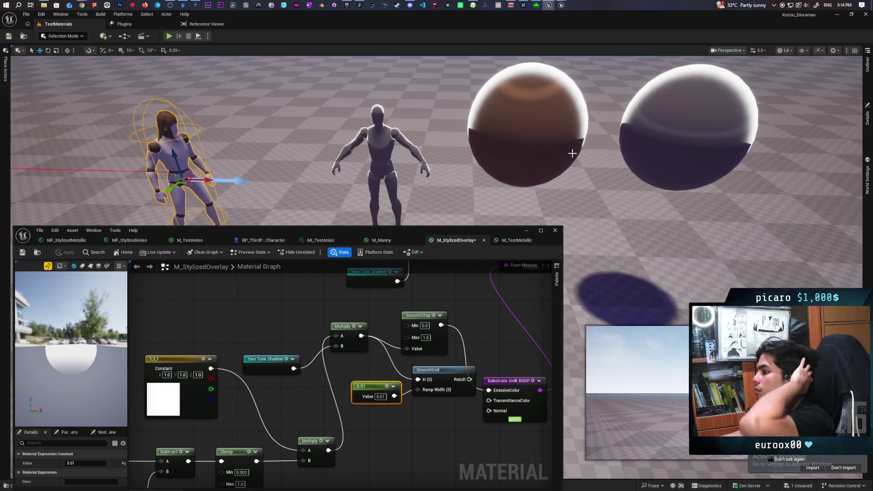
{"action": "left_click", "coordinate": [867, 117]}
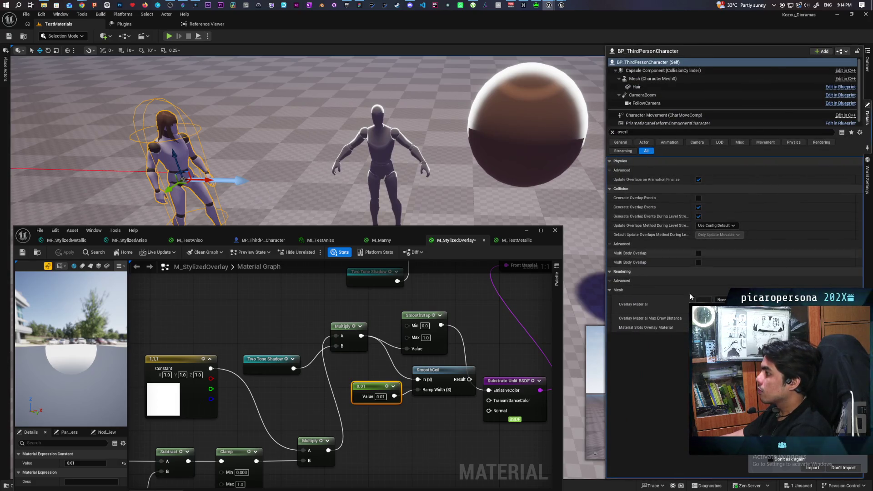
{"action": "left_click", "coordinate": [709, 301]}
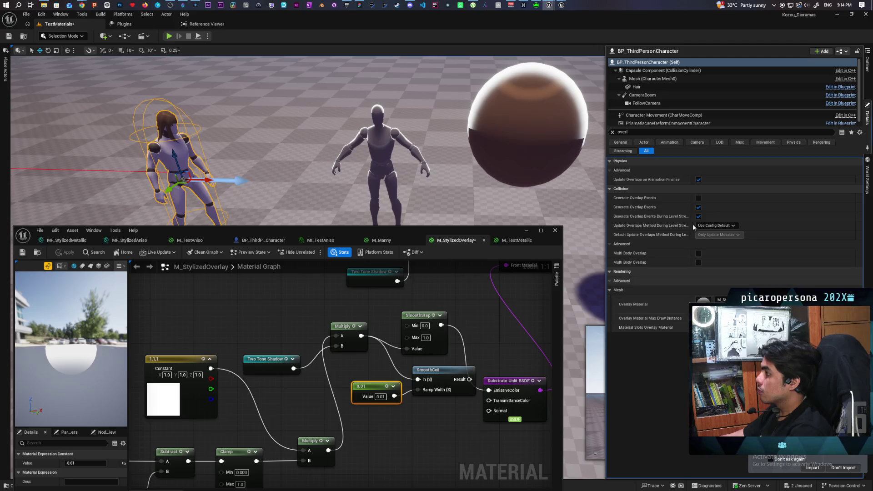
{"action": "left_click", "coordinate": [640, 80]}
{"action": "left_click", "coordinate": [636, 86]}
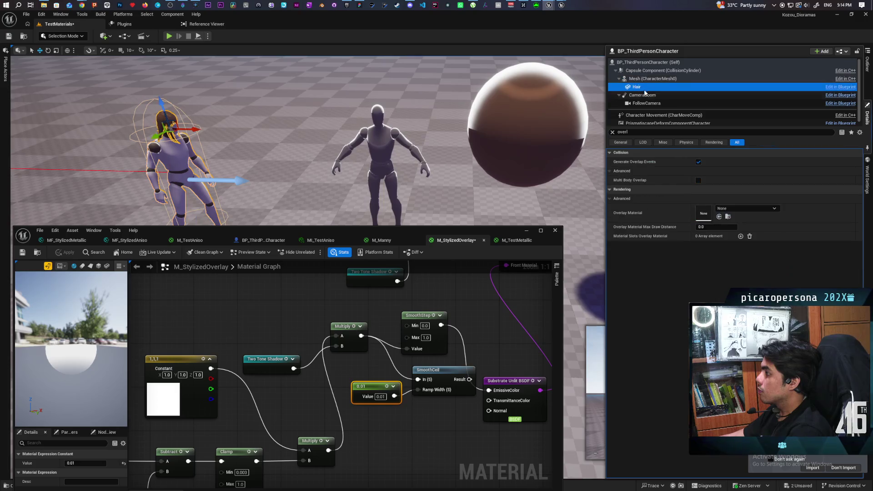
{"action": "left_click", "coordinate": [718, 218]}
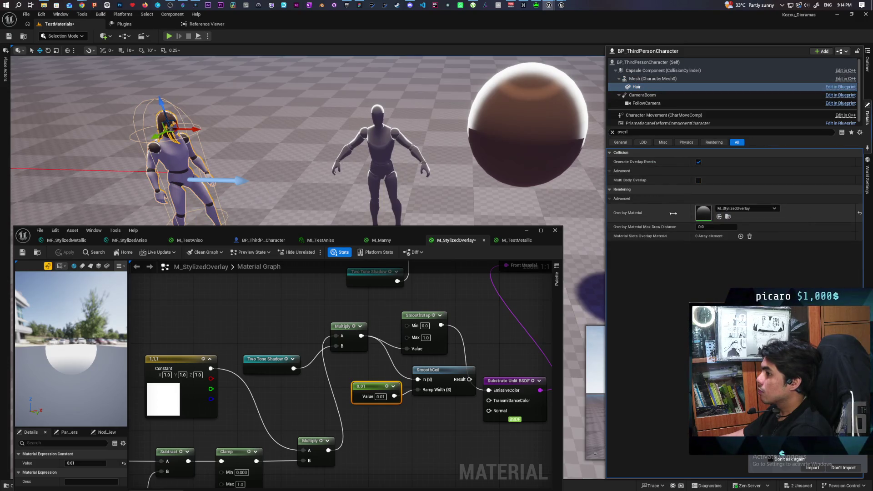
{"action": "mouse_move", "coordinate": [500, 159]}
{"action": "left_mouse_down"}
{"action": "mouse_move", "coordinate": [482, 181]}
{"action": "mouse_move", "coordinate": [477, 173]}
{"action": "mouse_move", "coordinate": [563, 257]}
{"action": "mouse_move", "coordinate": [556, 253]}
{"action": "mouse_move", "coordinate": [557, 270]}
{"action": "mouse_move", "coordinate": [457, 212]}
{"action": "left_mouse_up"}
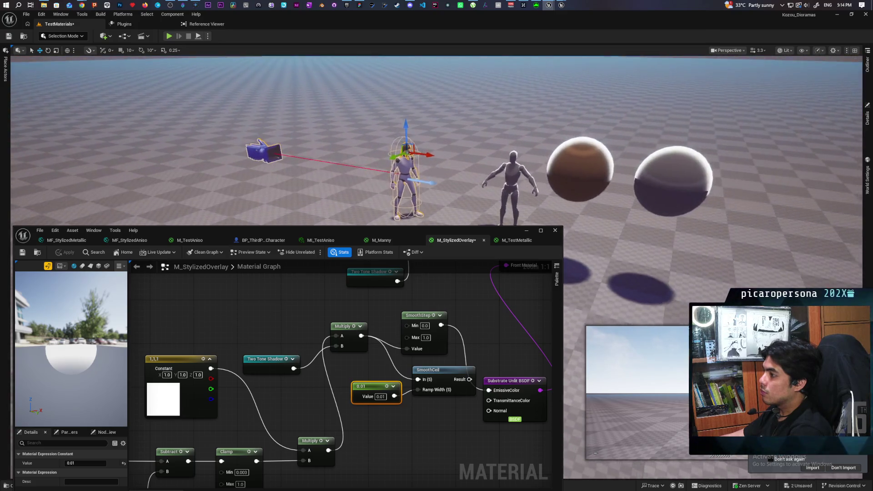
{"action": "left_click", "coordinate": [524, 231]}
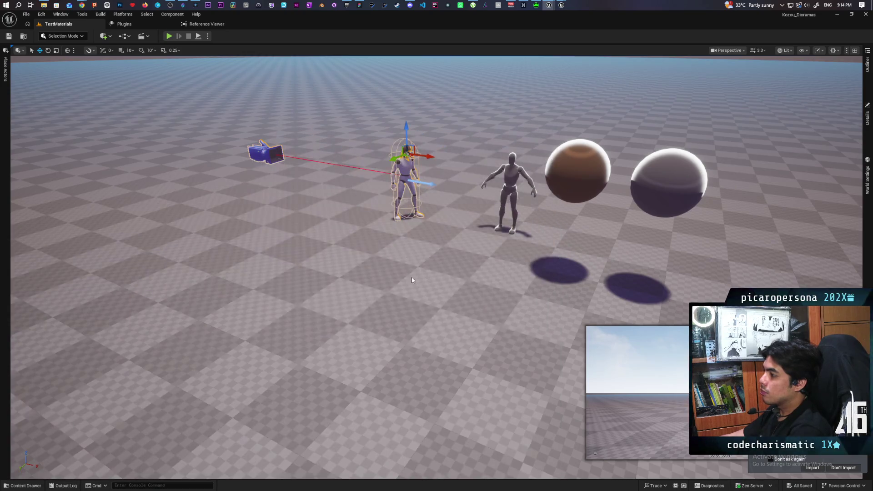
- Play the night-lit level from a chosen spot, walk around, then stop the play test
{"action": "right_click", "coordinate": [411, 276]}
{"action": "left_click", "coordinate": [439, 483]}
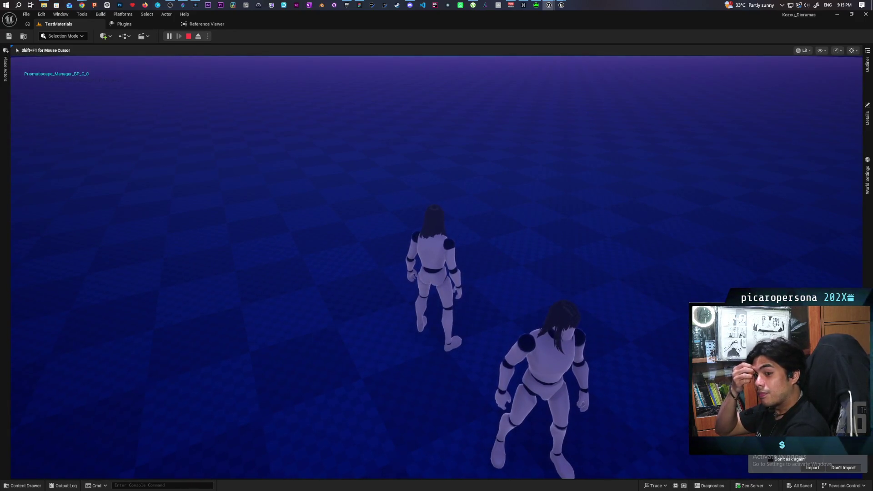
{"action": "key", "text": "Escape"}
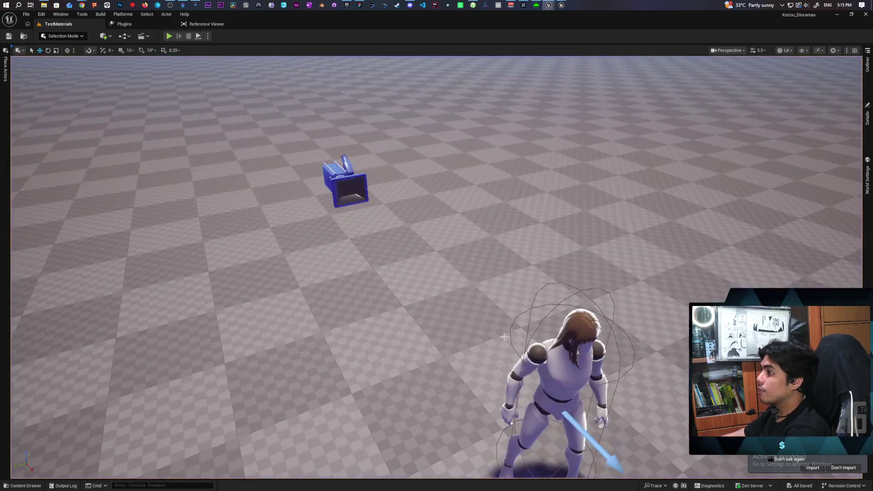
{"action": "mouse_move", "coordinate": [561, 5]}
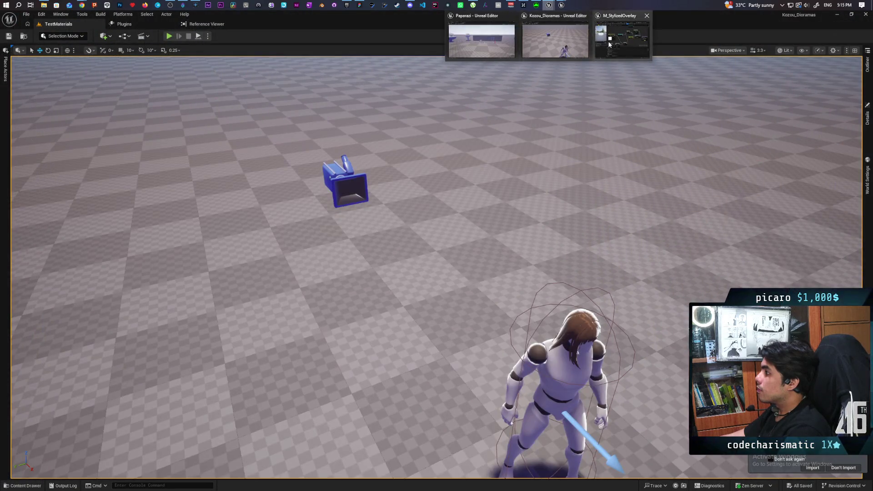
- In M_StylizedOverlay, connect the SmoothStep output to Emissive Color and apply the material
{"action": "left_click", "coordinate": [609, 44]}
{"action": "left_click_drag", "start_coordinate": [462, 234], "coordinate": [543, 114]}
{"action": "scroll", "coordinate": [484, 320], "scroll_direction": "down", "scroll_amount": 4}
{"action": "scroll", "coordinate": [489, 245], "scroll_direction": "up", "scroll_amount": 3}
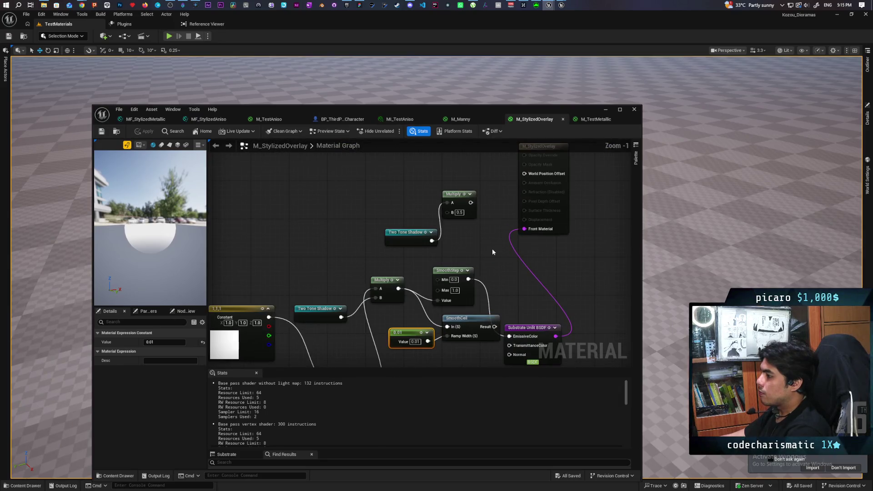
{"action": "left_click_drag", "start_coordinate": [463, 318], "coordinate": [441, 328]}
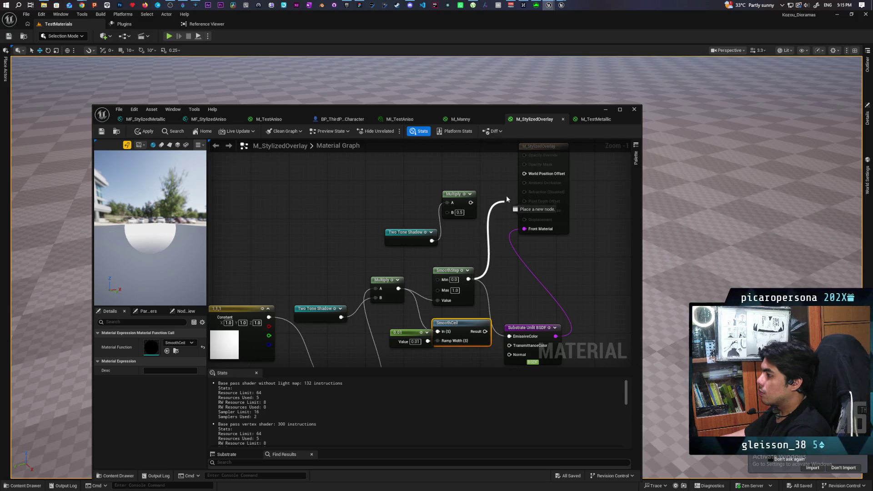
{"action": "left_click_drag", "start_coordinate": [500, 208], "coordinate": [500, 209]}
{"action": "left_click", "coordinate": [493, 192]}
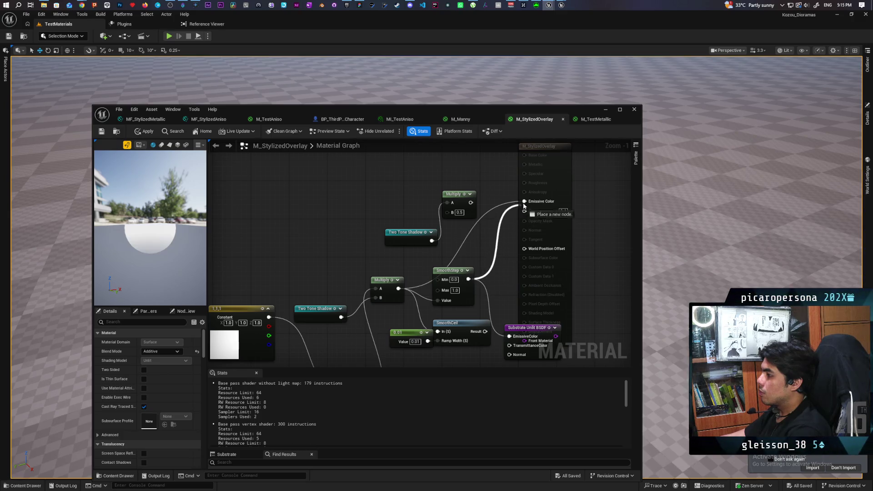
{"action": "left_click_drag", "start_coordinate": [524, 205], "coordinate": [524, 202]}
{"action": "mouse_move", "coordinate": [487, 295]}
{"action": "left_mouse_down"}
{"action": "mouse_move", "coordinate": [489, 234]}
{"action": "mouse_move", "coordinate": [505, 312]}
{"action": "left_mouse_up"}
{"action": "left_click", "coordinate": [147, 132]}
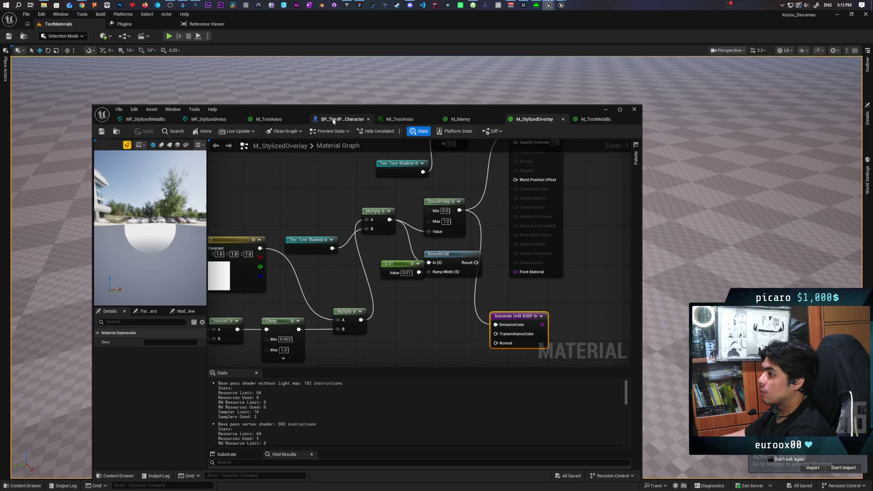
{"action": "left_click_drag", "start_coordinate": [395, 113], "coordinate": [386, 345]}
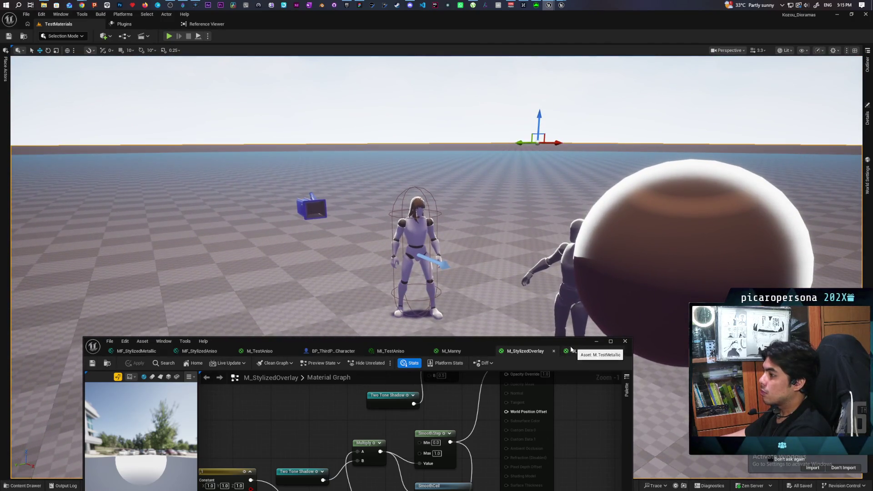
- Run Play From Here in the level, stop with Esc, and fly back to the long-haired mannequin
{"action": "left_click", "coordinate": [594, 341]}
{"action": "right_click", "coordinate": [361, 356]}
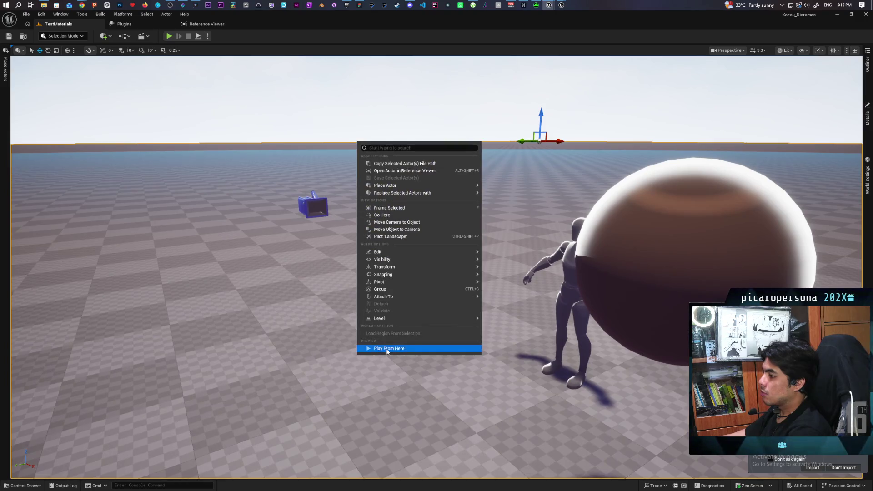
{"action": "left_click", "coordinate": [387, 349]}
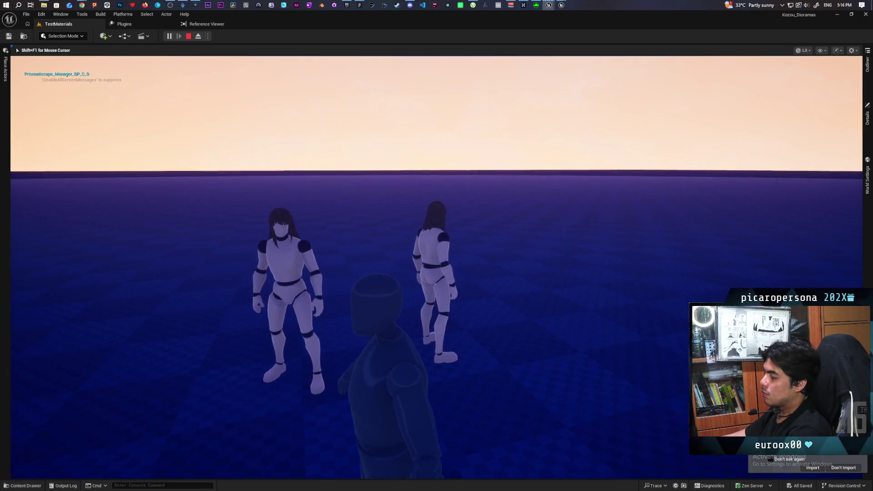
{"action": "key", "text": "Escape"}
{"action": "left_click_drag", "start_coordinate": [388, 302], "coordinate": [336, 339]}
{"action": "mouse_move", "coordinate": [436, 268]}
{"action": "left_mouse_down"}
{"action": "mouse_move", "coordinate": [436, 259]}
{"action": "mouse_move", "coordinate": [427, 263]}
{"action": "left_mouse_up"}
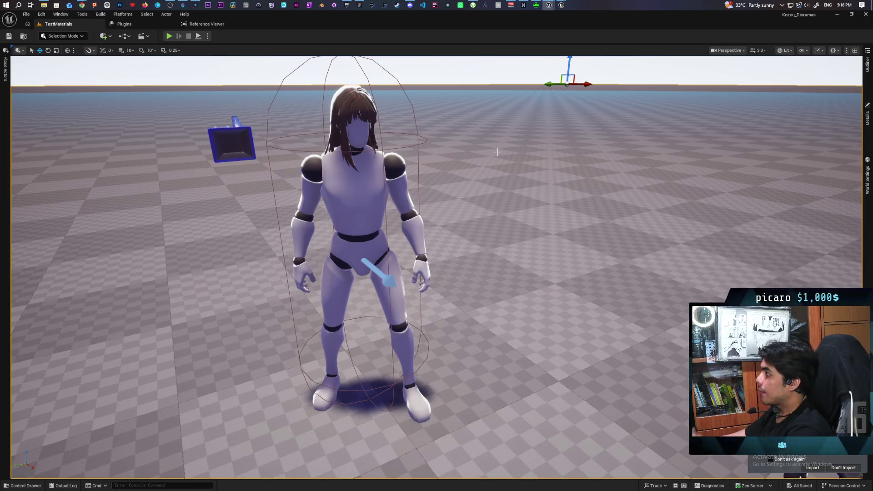
- Open BP_ThirdPersonCharacter and filter its Mesh component's details by 'over'
{"action": "left_click", "coordinate": [355, 179]}
{"action": "key", "text": "ctrl+space"}
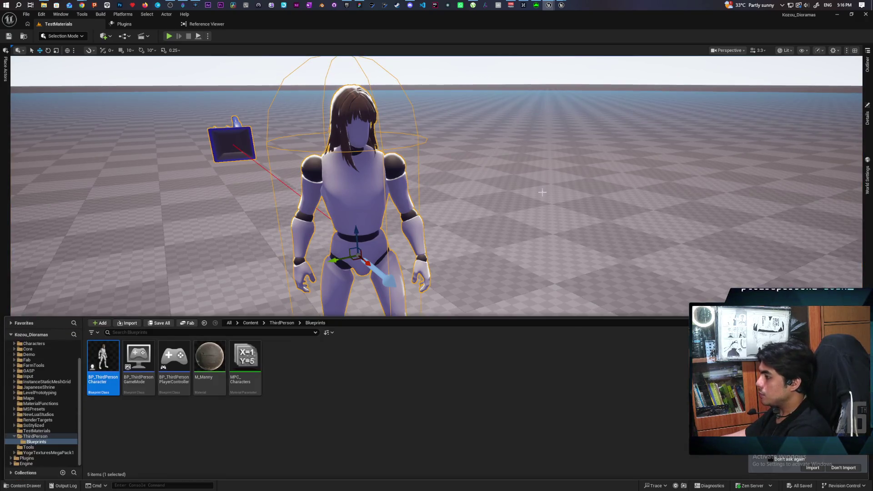
{"action": "double_click", "coordinate": [103, 357]}
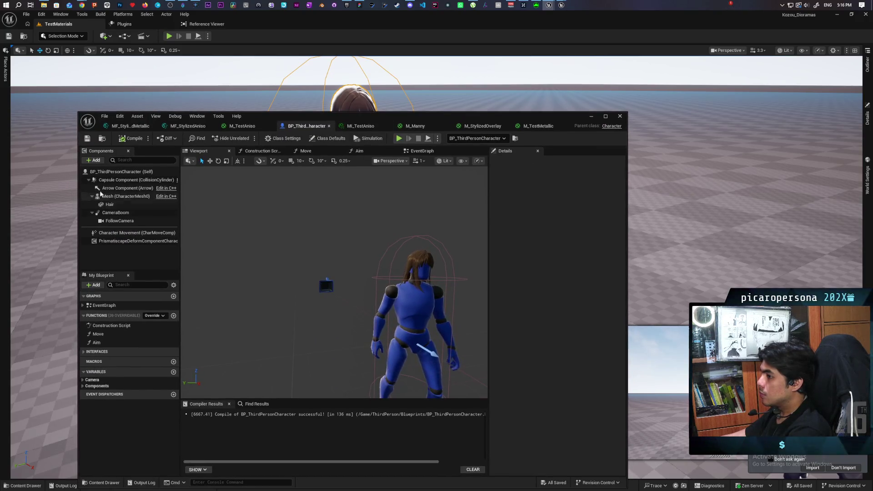
{"action": "left_click", "coordinate": [101, 198]}
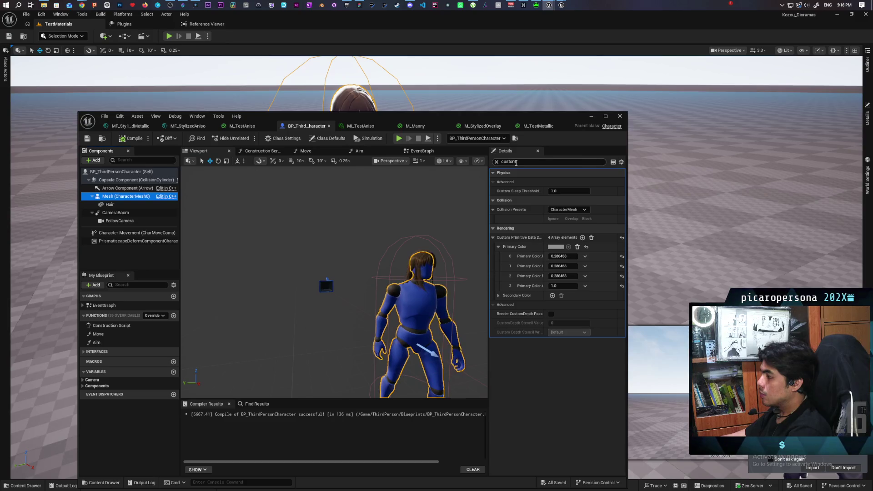
{"action": "type", "text": "over"}
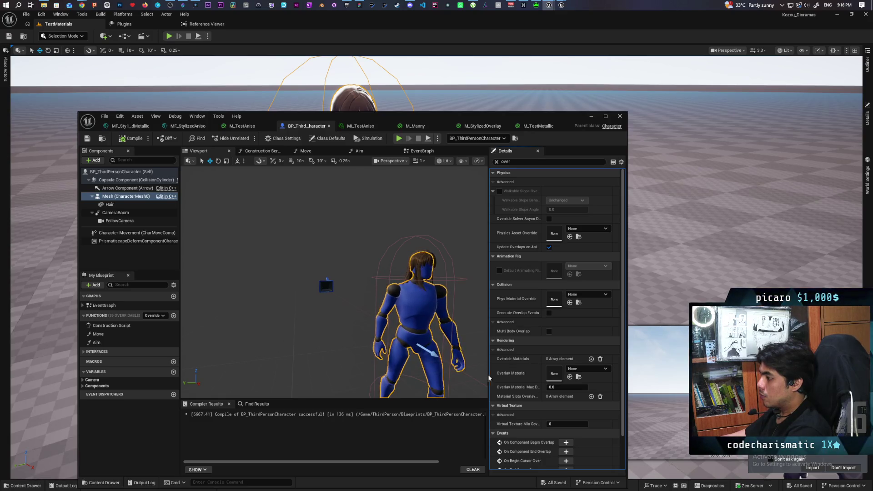
{"action": "left_click_drag", "start_coordinate": [390, 116], "coordinate": [400, 52]}
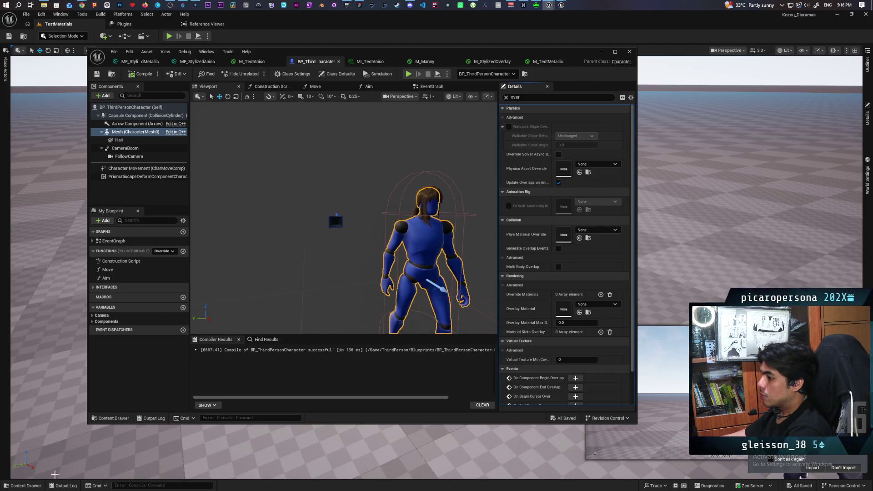
{"action": "left_click", "coordinate": [26, 486]}
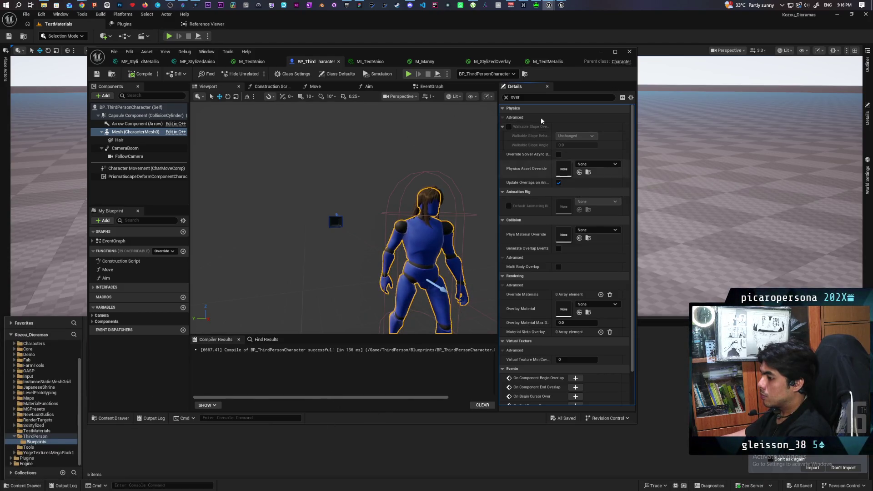
{"action": "mouse_move", "coordinate": [565, 55]}
{"action": "left_mouse_down"}
{"action": "mouse_move", "coordinate": [402, 335]}
{"action": "mouse_move", "coordinate": [402, 367]}
{"action": "left_mouse_up"}
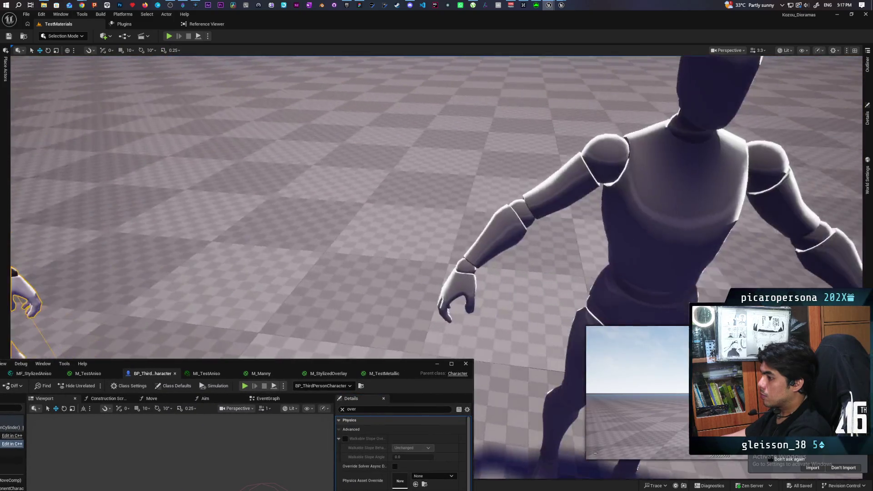
- Frame the selection and check the plain mannequin's Overlay Material setting
{"action": "key", "text": "f"}
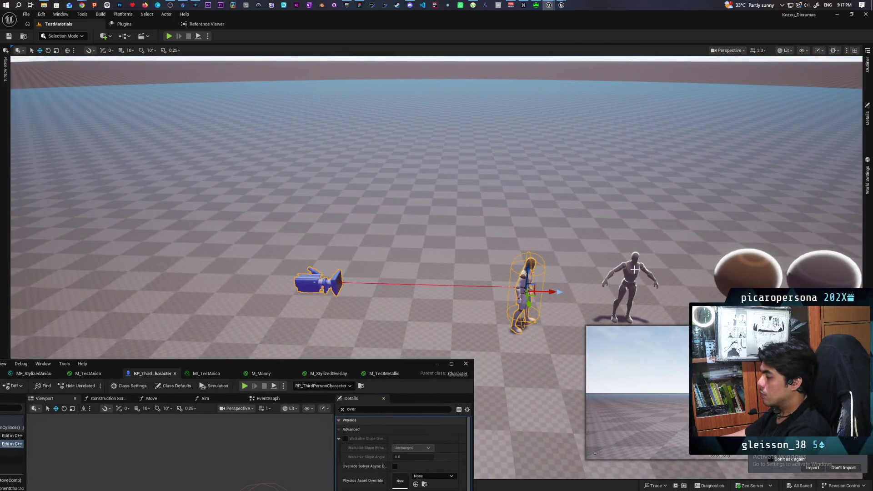
{"action": "left_click", "coordinate": [635, 269]}
{"action": "left_click", "coordinate": [867, 119]}
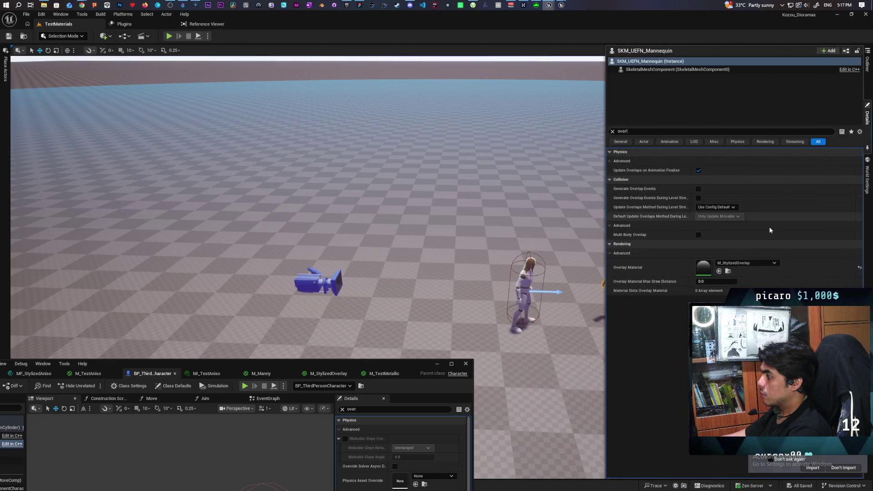
{"action": "left_click", "coordinate": [728, 272]}
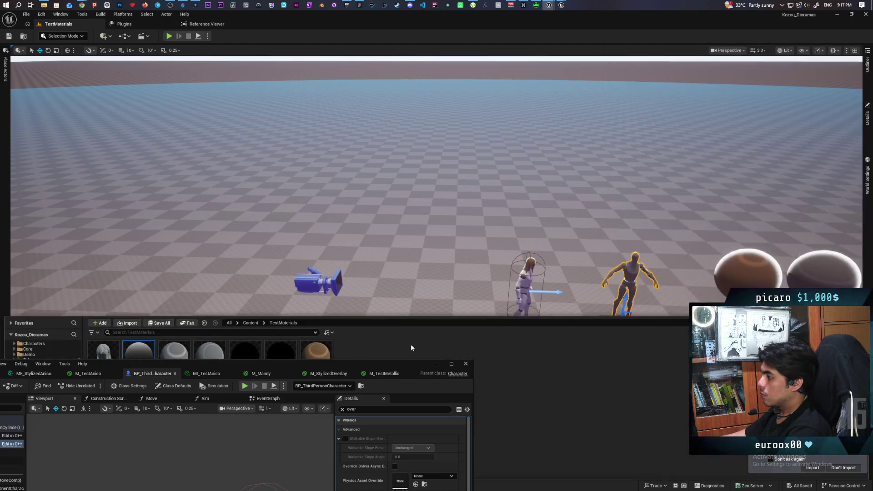
{"action": "left_click", "coordinate": [350, 363]}
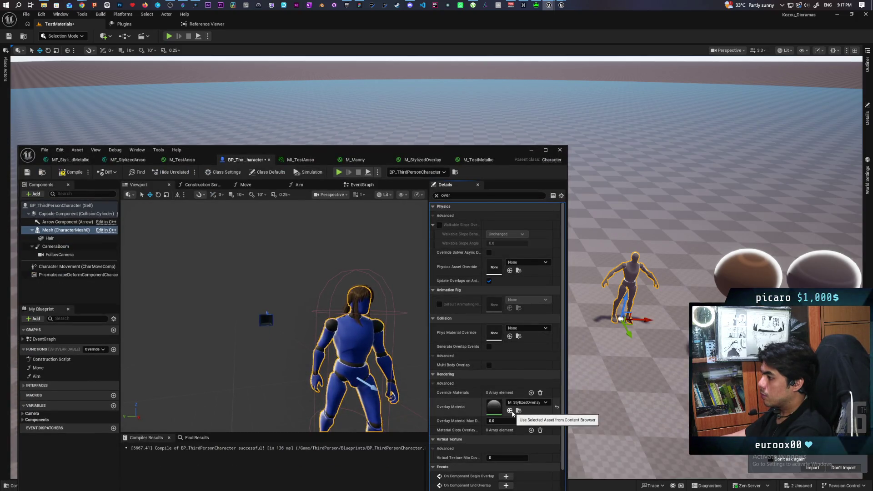
- Set the Hair component's overlay material to M_StylizedOverlay and remove its ML_TestAniso override
{"action": "left_click", "coordinate": [91, 238]}
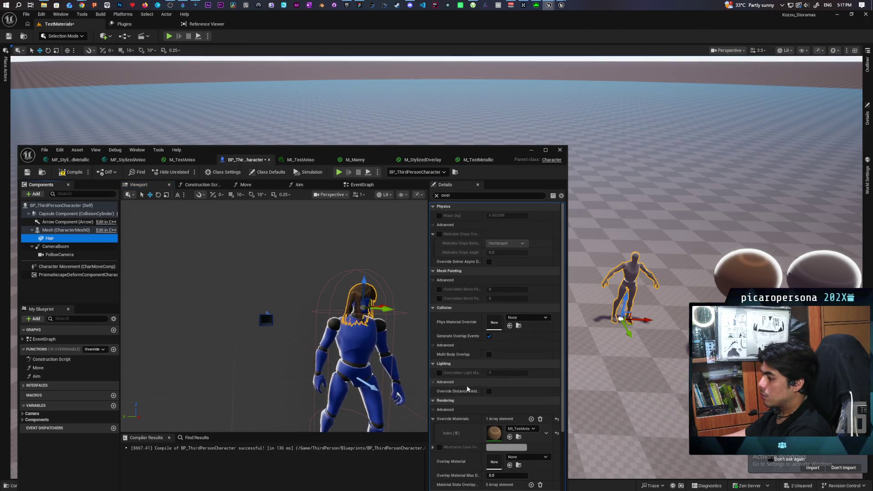
{"action": "scroll", "coordinate": [447, 431], "scroll_direction": "down", "scroll_amount": 3}
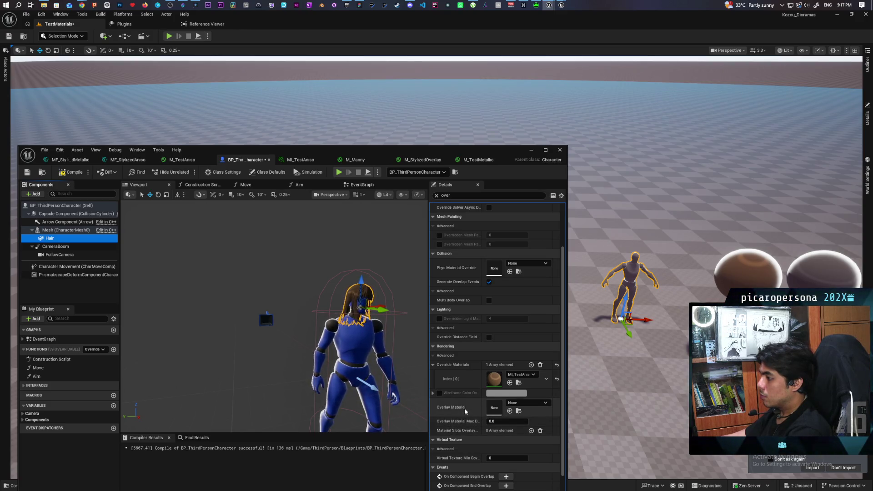
{"action": "scroll", "coordinate": [470, 351], "scroll_direction": "up", "scroll_amount": 3}
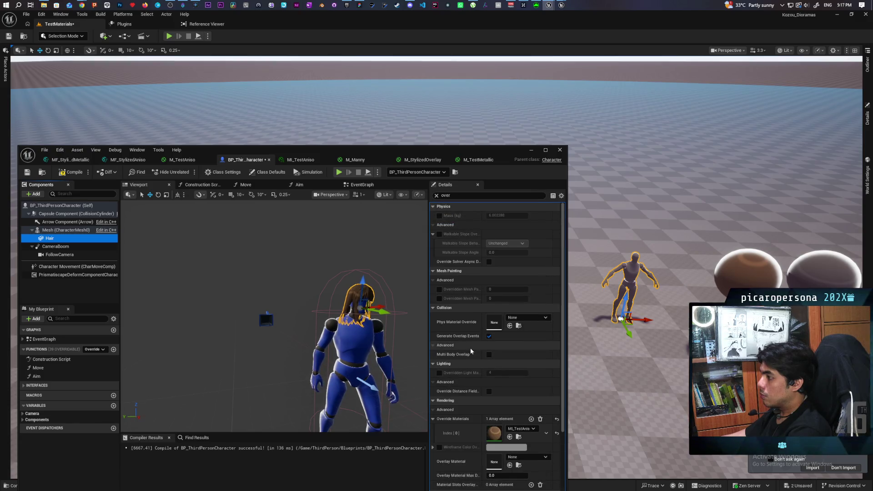
{"action": "scroll", "coordinate": [471, 351], "scroll_direction": "down", "scroll_amount": 3}
{"action": "scroll", "coordinate": [470, 351], "scroll_direction": "down", "scroll_amount": 3}
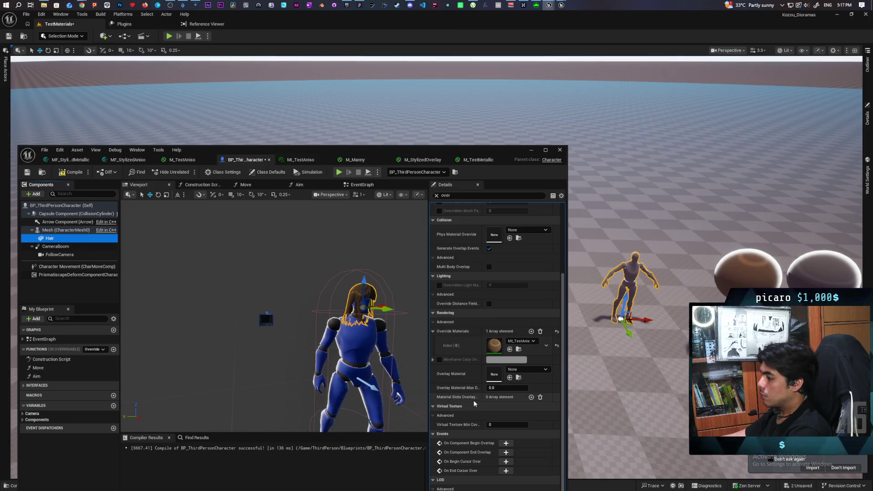
{"action": "left_click", "coordinate": [509, 378]}
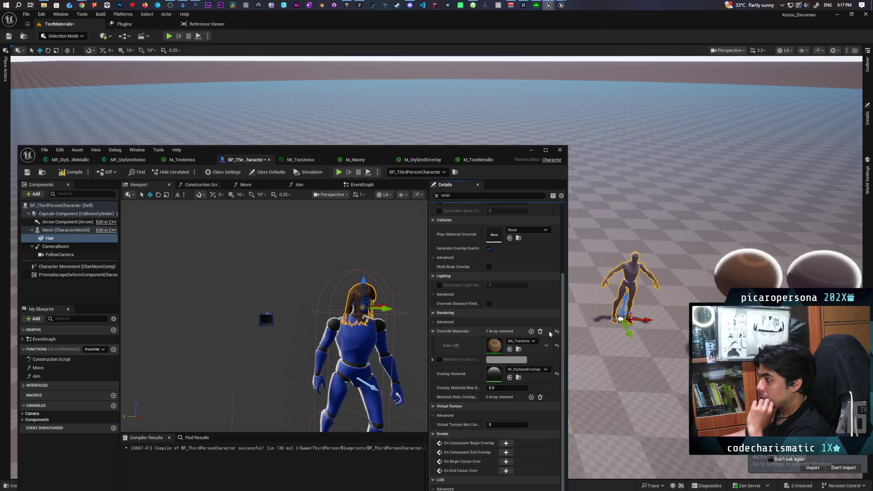
{"action": "left_click", "coordinate": [518, 349]}
{"action": "left_click", "coordinate": [540, 331]}
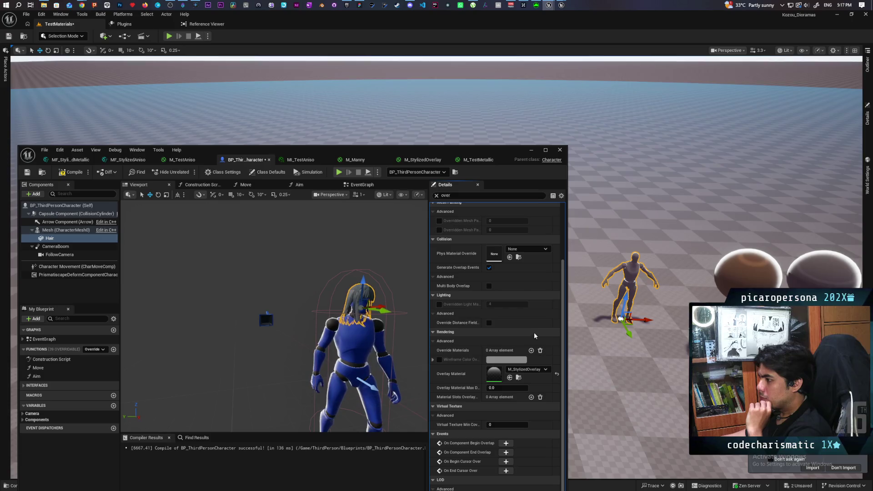
- Assign MI_TestAniso as the Hair material, then compile and save the Blueprint
{"action": "scroll", "coordinate": [530, 316], "scroll_direction": "up", "scroll_amount": 3}
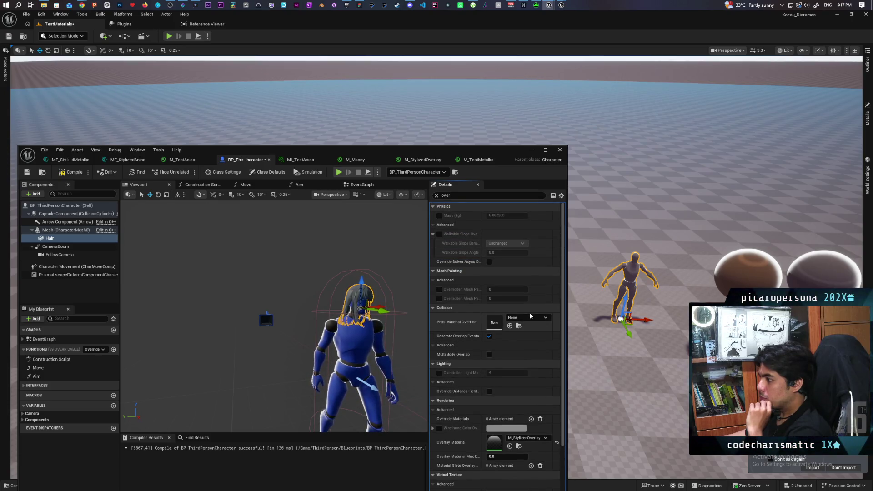
{"action": "left_click", "coordinate": [50, 238]}
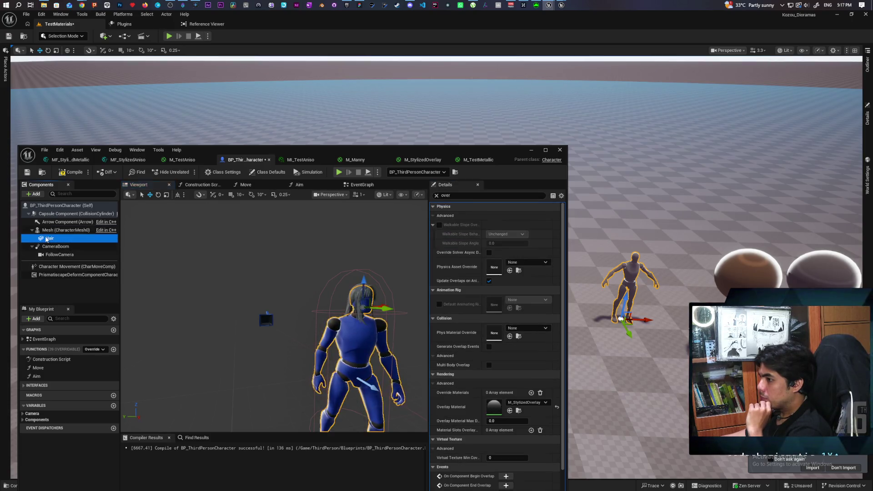
{"action": "left_click", "coordinate": [436, 195]}
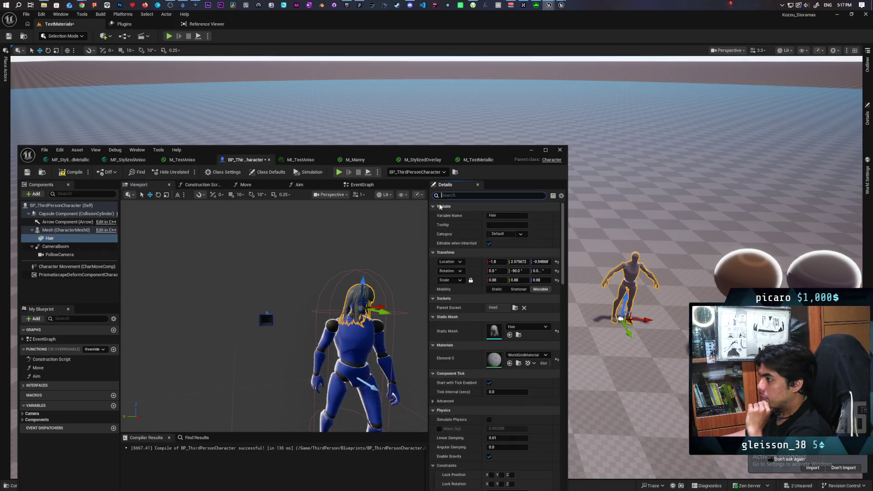
{"action": "left_click", "coordinate": [510, 363]}
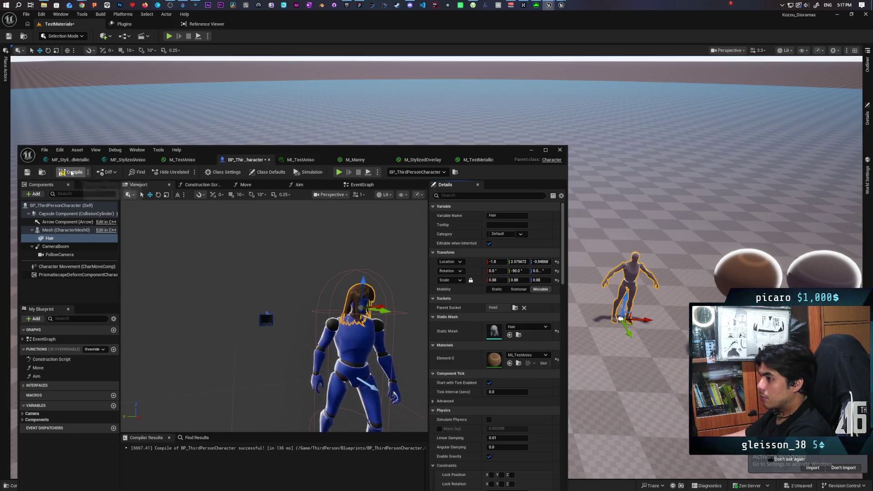
{"action": "key", "text": "ctrl+s"}
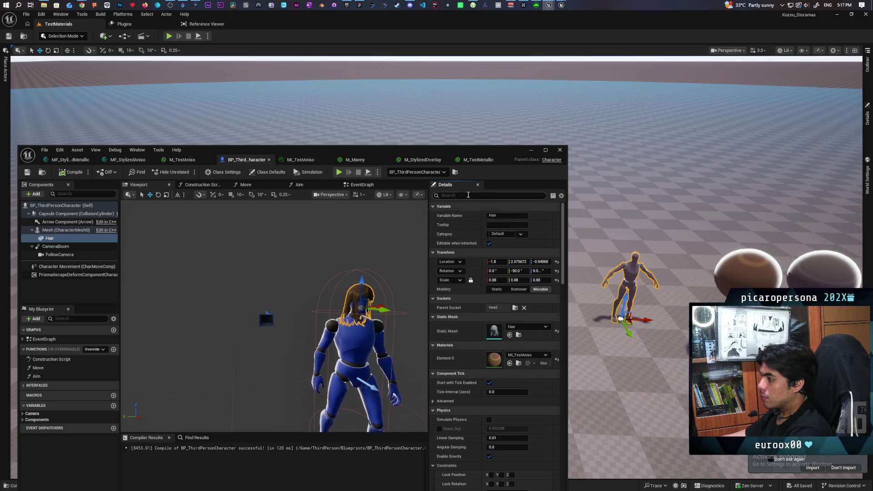
- Review the Hair's overlay properties with an 'over' filter, then minimize the Blueprint editor
{"action": "left_click", "coordinate": [467, 194]}
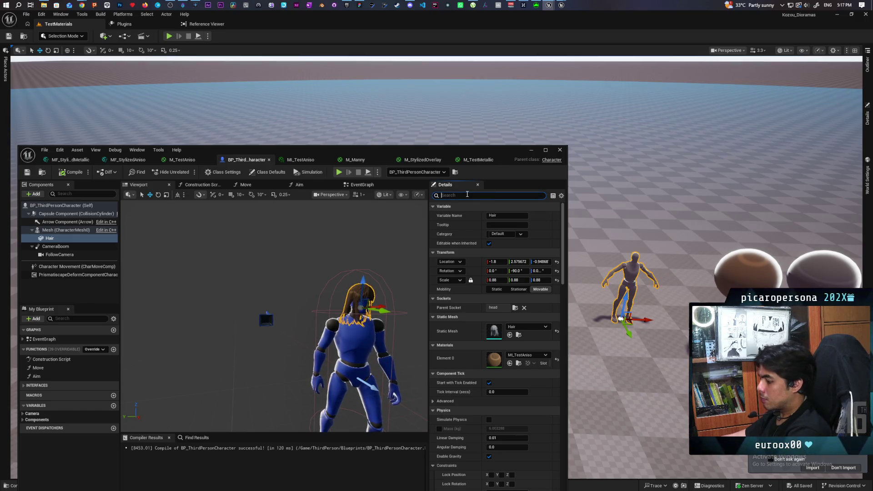
{"action": "type", "text": "over"}
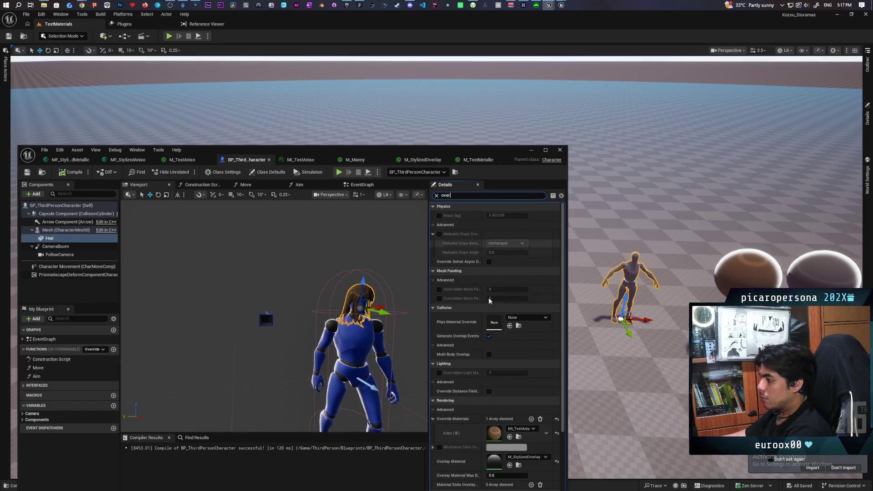
{"action": "scroll", "coordinate": [457, 400], "scroll_direction": "down", "scroll_amount": 2}
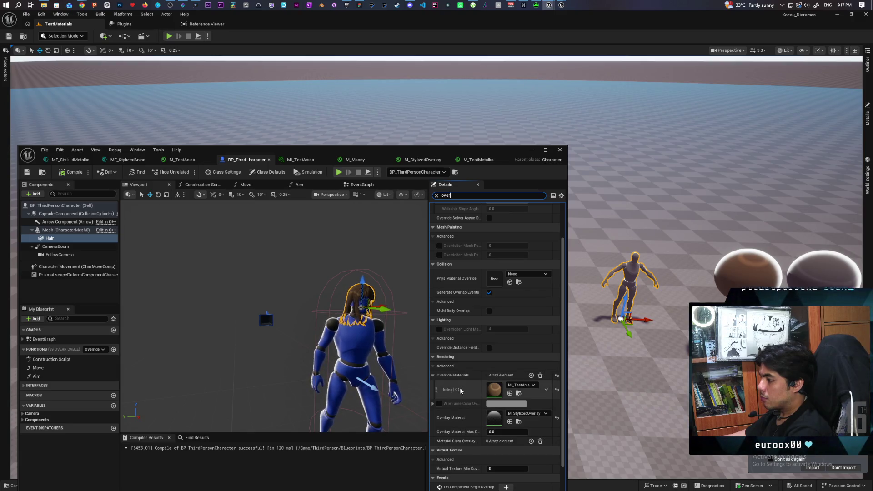
{"action": "scroll", "coordinate": [457, 400], "scroll_direction": "down", "scroll_amount": 2}
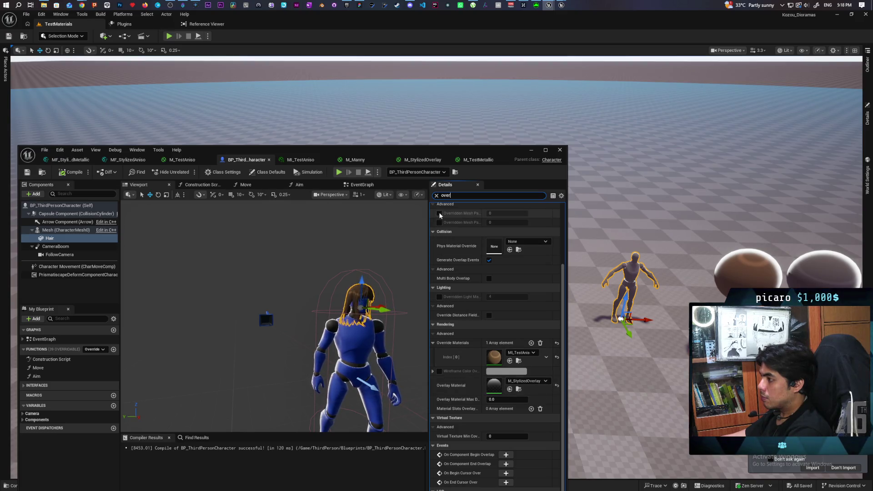
{"action": "left_click", "coordinate": [436, 195]}
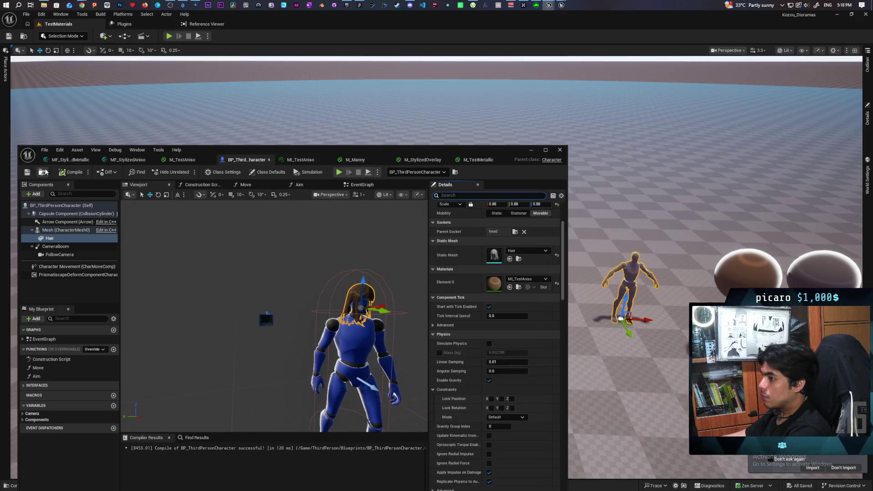
{"action": "left_click", "coordinate": [530, 150]}
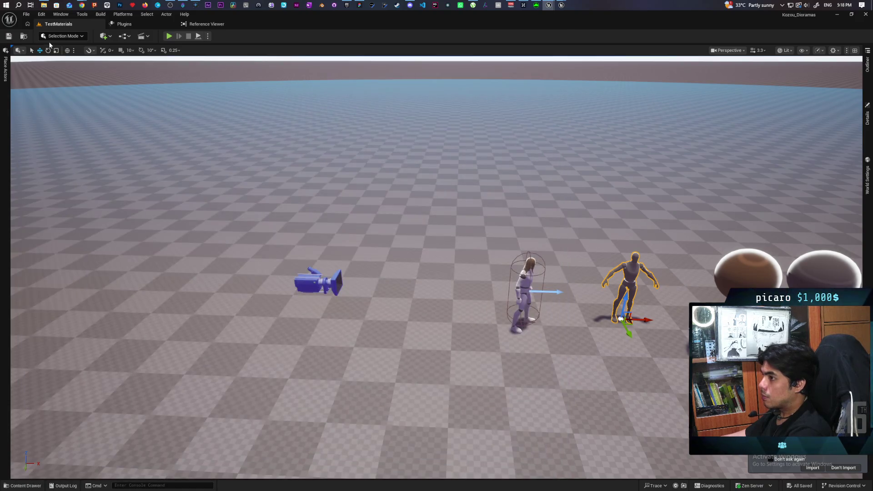
{"action": "left_click", "coordinate": [24, 37]}
- Open the Farmlands level and start Play From Here on the ground
{"action": "double_click", "coordinate": [140, 354]}
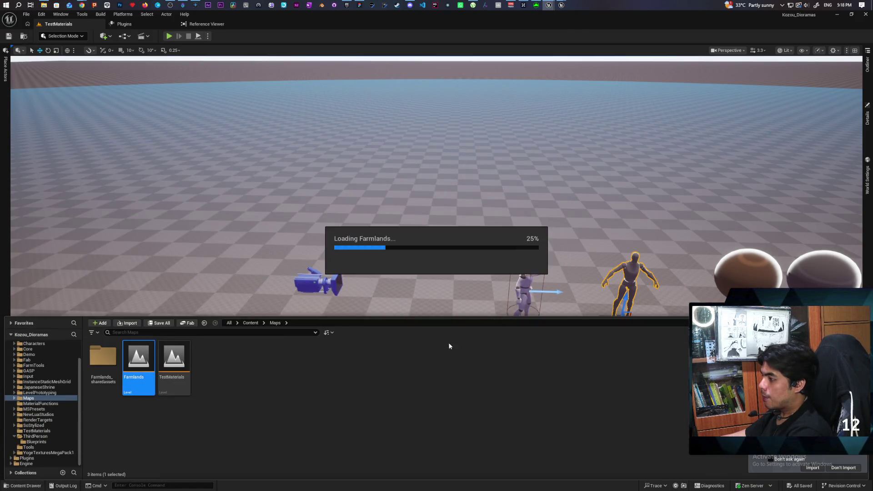
{"action": "right_click", "coordinate": [429, 266]}
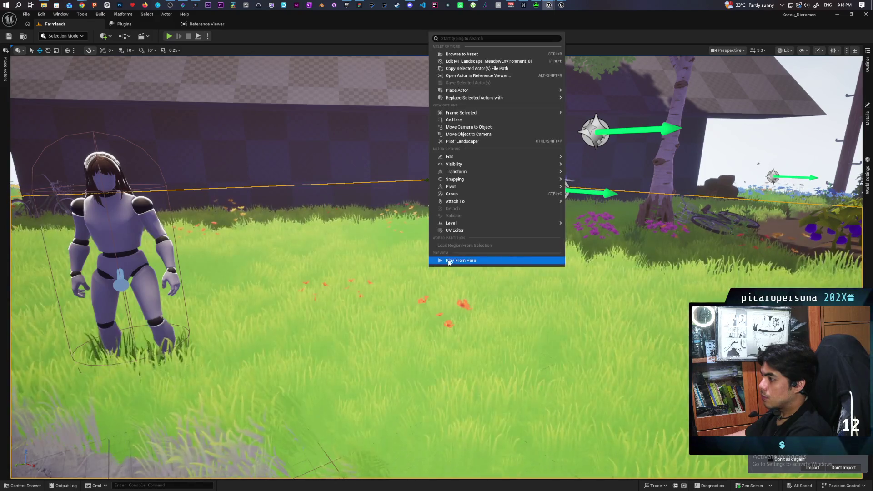
{"action": "left_click", "coordinate": [457, 260]}
- Run the mannequin around the crop fields, barn and hill with WASD, then stop playing
{"action": "key", "text": "w"}
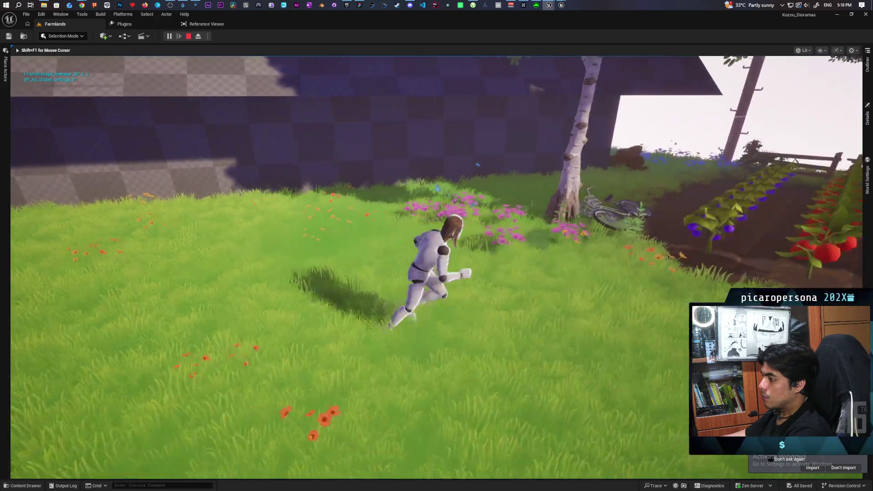
{"action": "key", "text": "s"}
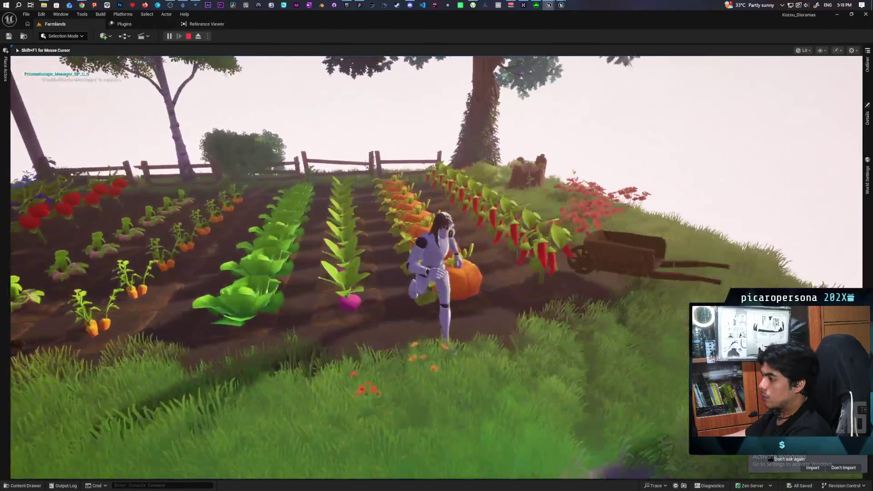
{"action": "key", "text": "s"}
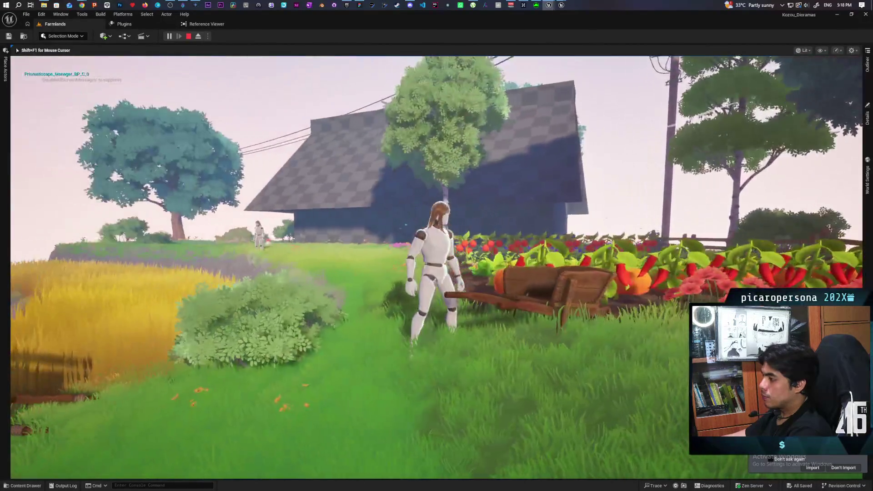
{"action": "key", "text": "w"}
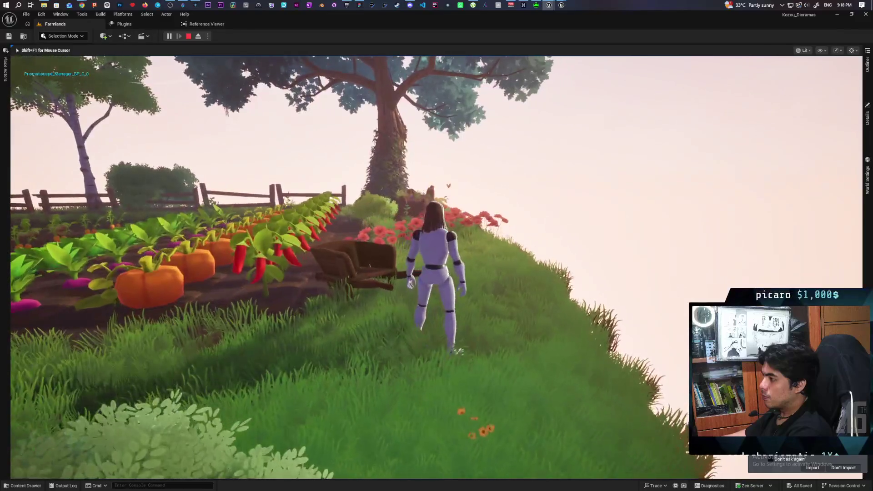
{"action": "key", "text": "w"}
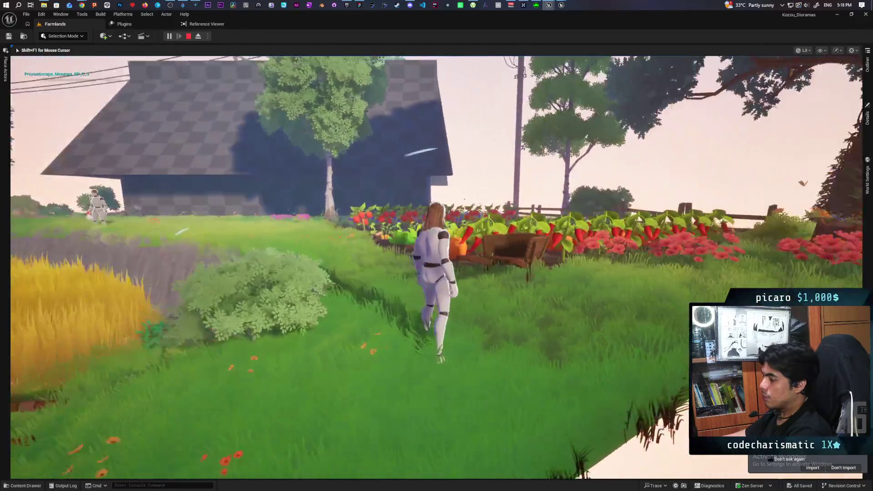
{"action": "key", "text": "s"}
{"action": "key", "text": "s"}
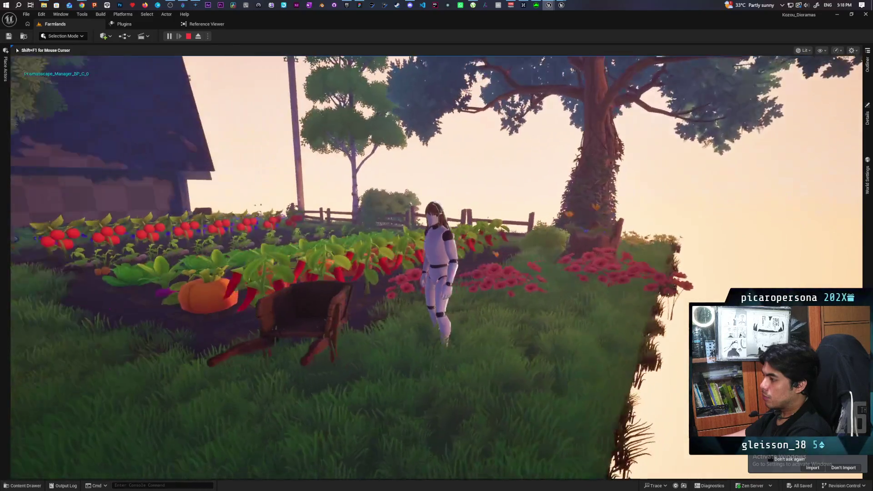
{"action": "key", "text": "a"}
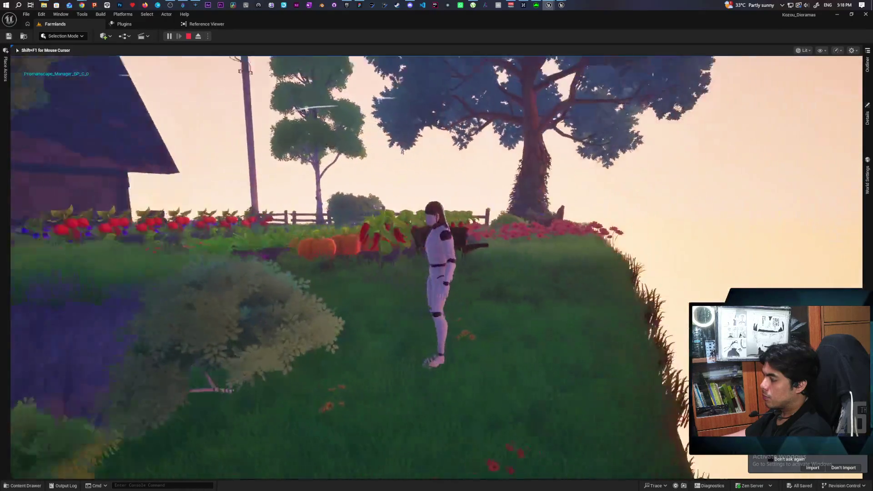
{"action": "key", "text": "d"}
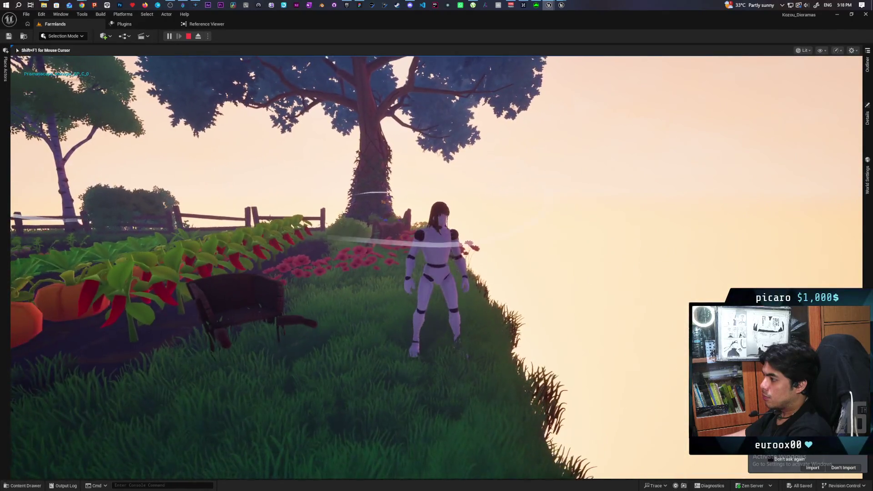
{"action": "key", "text": "shift+F1"}
{"action": "key", "text": "Escape"}
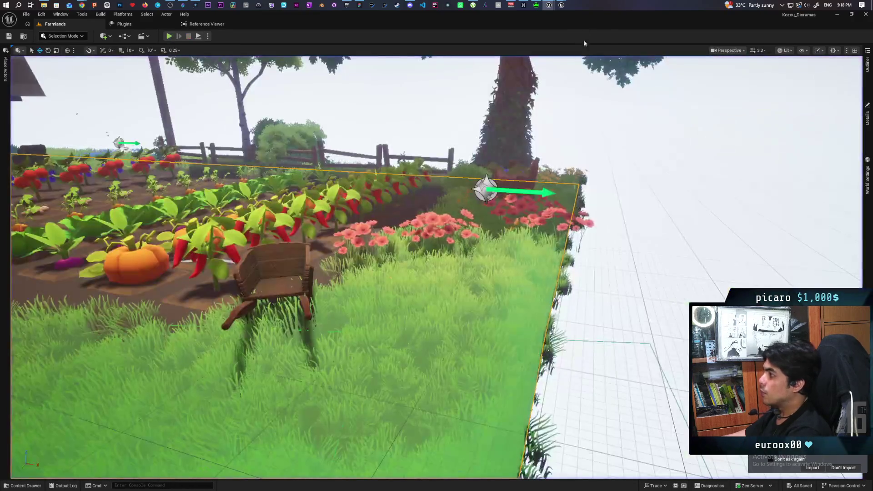
- Pan MM_HumanOverlay across its Clamp, Two Tone Shadow, Lerp, Night Light and Static Bool nodes
{"action": "mouse_move", "coordinate": [561, 5]}
{"action": "left_click", "coordinate": [598, 39]}
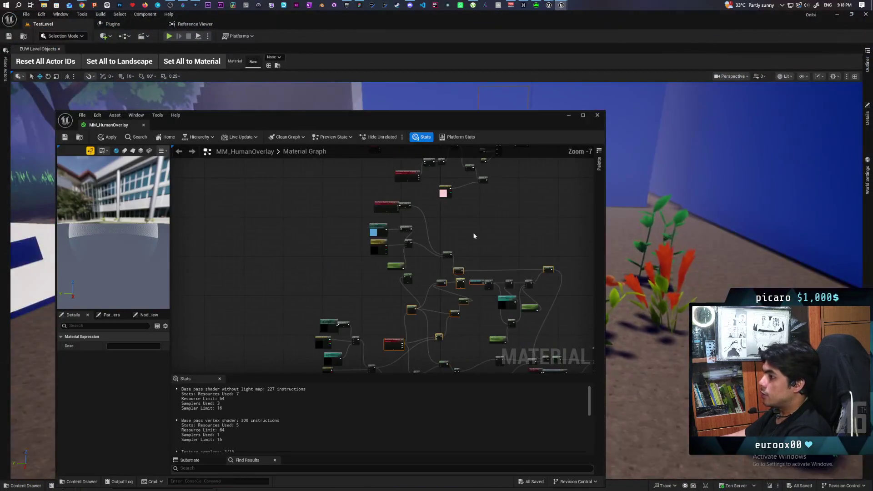
{"action": "scroll", "coordinate": [450, 259], "scroll_direction": "up", "scroll_amount": 4}
{"action": "scroll", "coordinate": [383, 195], "scroll_direction": "down", "scroll_amount": 1}
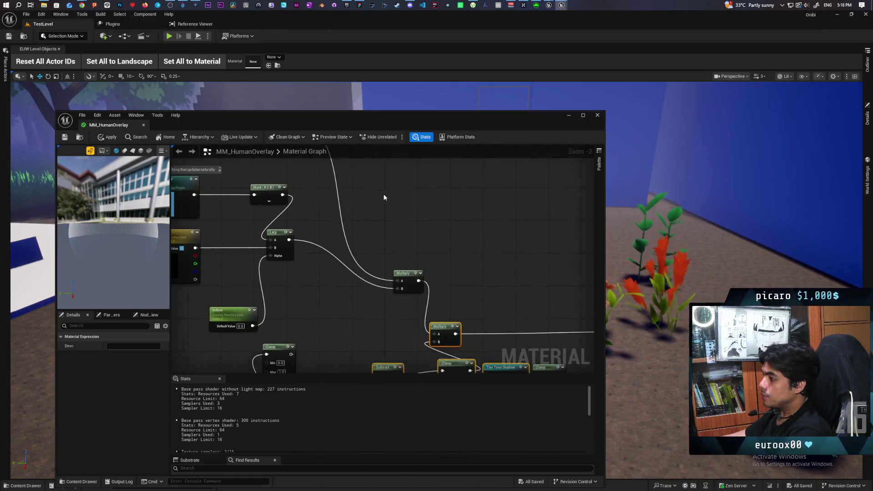
{"action": "mouse_move", "coordinate": [419, 263]}
{"action": "left_mouse_down"}
{"action": "mouse_move", "coordinate": [425, 233]}
{"action": "mouse_move", "coordinate": [352, 191]}
{"action": "mouse_move", "coordinate": [461, 218]}
{"action": "left_mouse_up"}
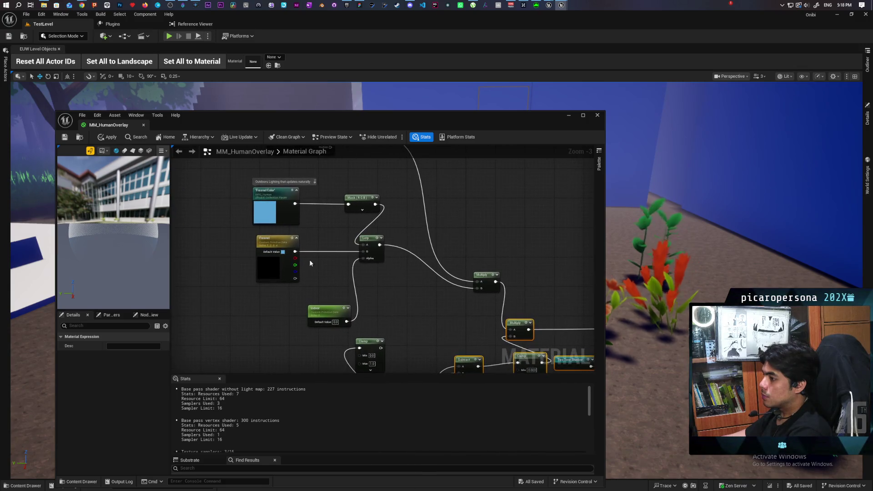
{"action": "mouse_move", "coordinate": [318, 288]}
{"action": "left_mouse_down"}
{"action": "mouse_move", "coordinate": [319, 310]}
{"action": "mouse_move", "coordinate": [192, 258]}
{"action": "left_mouse_up"}
{"action": "mouse_move", "coordinate": [397, 260]}
{"action": "left_mouse_down"}
{"action": "mouse_move", "coordinate": [363, 203]}
{"action": "mouse_move", "coordinate": [274, 191]}
{"action": "mouse_move", "coordinate": [315, 259]}
{"action": "mouse_move", "coordinate": [282, 185]}
{"action": "mouse_move", "coordinate": [281, 193]}
{"action": "mouse_move", "coordinate": [254, 147]}
{"action": "left_mouse_up"}
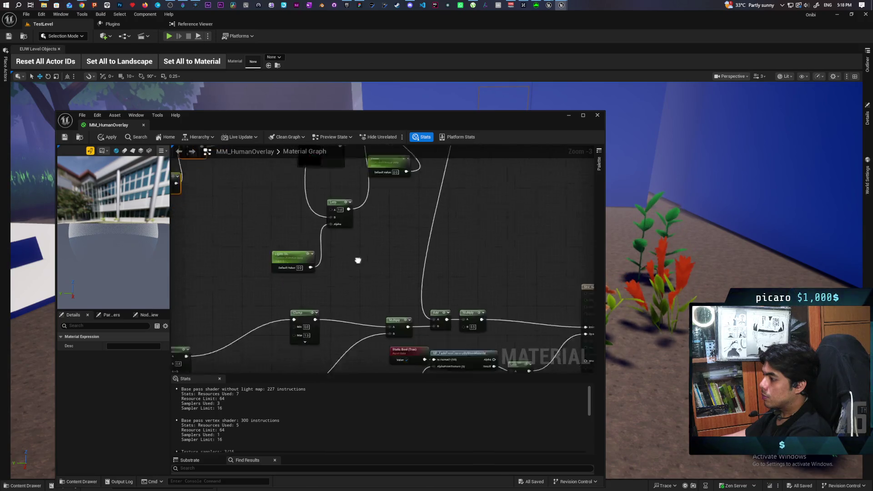
{"action": "left_click_drag", "start_coordinate": [358, 258], "coordinate": [346, 169]}
{"action": "mouse_move", "coordinate": [326, 296]}
{"action": "left_mouse_down"}
{"action": "mouse_move", "coordinate": [443, 271]}
{"action": "mouse_move", "coordinate": [421, 264]}
{"action": "mouse_move", "coordinate": [387, 273]}
{"action": "mouse_move", "coordinate": [390, 302]}
{"action": "mouse_move", "coordinate": [432, 273]}
{"action": "mouse_move", "coordinate": [526, 306]}
{"action": "mouse_move", "coordinate": [413, 362]}
{"action": "mouse_move", "coordinate": [445, 338]}
{"action": "mouse_move", "coordinate": [473, 346]}
{"action": "mouse_move", "coordinate": [517, 342]}
{"action": "mouse_move", "coordinate": [526, 331]}
{"action": "mouse_move", "coordinate": [459, 328]}
{"action": "mouse_move", "coordinate": [501, 319]}
{"action": "mouse_move", "coordinate": [430, 336]}
{"action": "mouse_move", "coordinate": [259, 299]}
{"action": "mouse_move", "coordinate": [247, 325]}
{"action": "mouse_move", "coordinate": [285, 277]}
{"action": "left_mouse_up"}
- Zoom and pan the MM_HumanOverlay graph to survey the remaining nodes
{"action": "scroll", "coordinate": [368, 209], "scroll_direction": "down", "scroll_amount": 2}
{"action": "scroll", "coordinate": [395, 250], "scroll_direction": "up", "scroll_amount": 2}
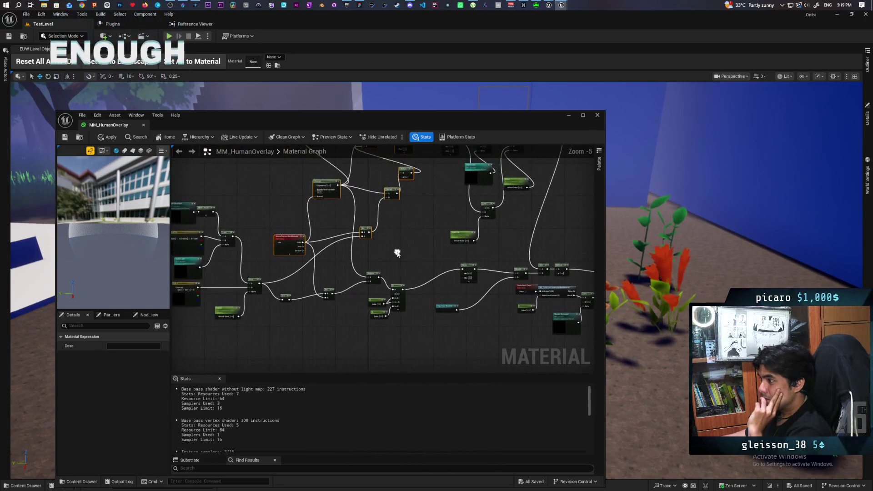
{"action": "scroll", "coordinate": [394, 250], "scroll_direction": "down", "scroll_amount": 1}
{"action": "mouse_move", "coordinate": [394, 250]}
{"action": "left_mouse_down"}
{"action": "mouse_move", "coordinate": [246, 306]}
{"action": "mouse_move", "coordinate": [266, 236]}
{"action": "left_mouse_up"}
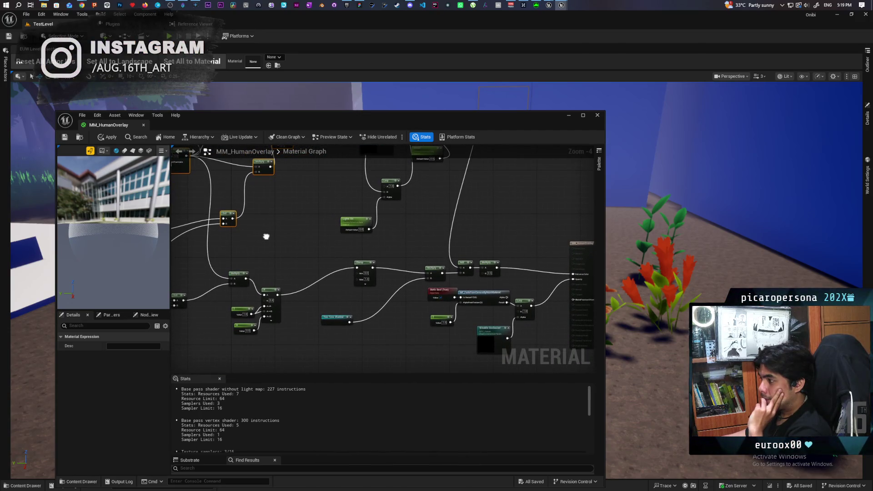
{"action": "scroll", "coordinate": [338, 238], "scroll_direction": "up", "scroll_amount": 3}
{"action": "scroll", "coordinate": [373, 309], "scroll_direction": "down", "scroll_amount": 4}
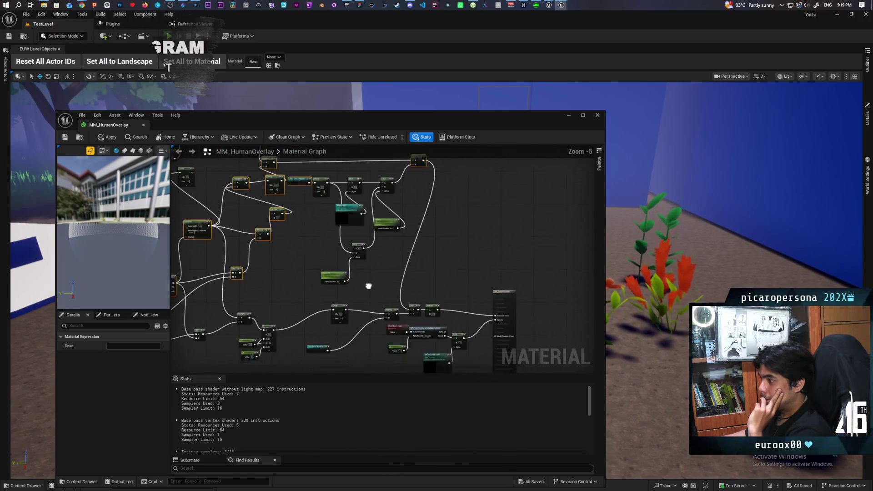
{"action": "scroll", "coordinate": [380, 286], "scroll_direction": "up", "scroll_amount": 1}
{"action": "mouse_move", "coordinate": [358, 274]}
{"action": "left_mouse_down"}
{"action": "mouse_move", "coordinate": [419, 235]}
{"action": "mouse_move", "coordinate": [445, 253]}
{"action": "left_mouse_up"}
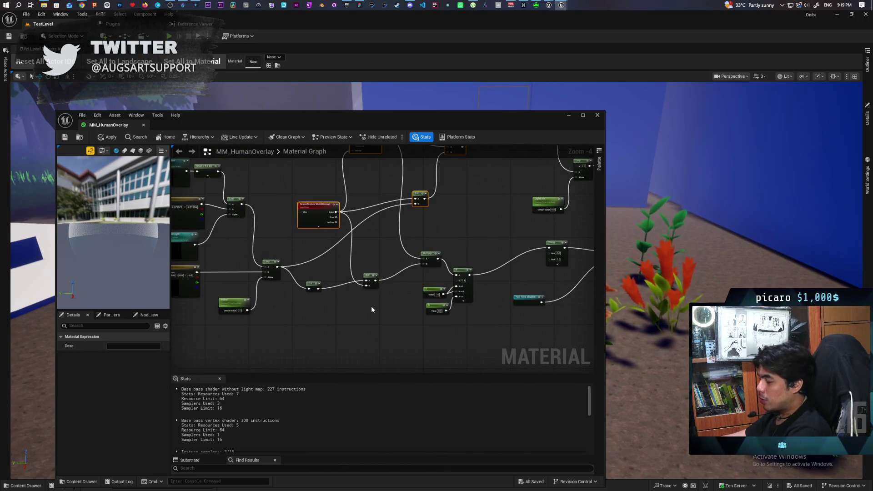
{"action": "left_click_drag", "start_coordinate": [371, 306], "coordinate": [412, 315]}
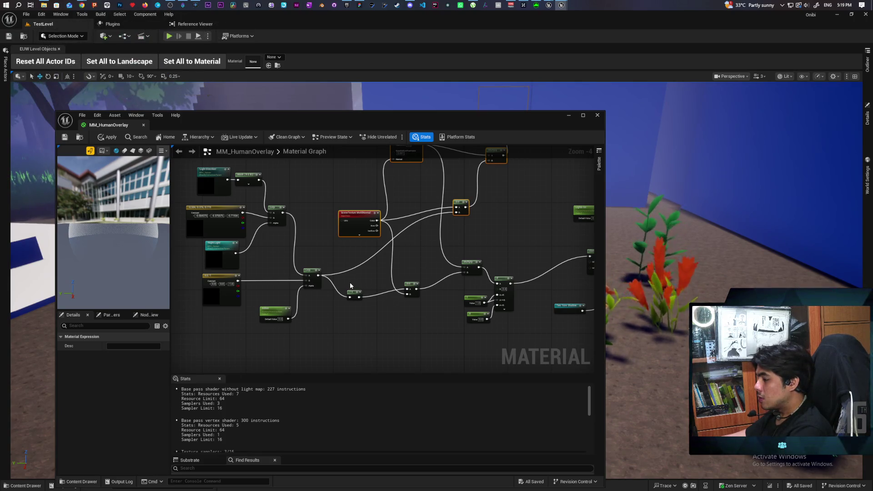
- Select the Multiply, If, value, Add and Multiply nodes in the overlay graph
{"action": "mouse_move", "coordinate": [350, 280]}
{"action": "left_mouse_down"}
{"action": "mouse_move", "coordinate": [418, 315]}
{"action": "mouse_move", "coordinate": [386, 315]}
{"action": "left_mouse_up"}
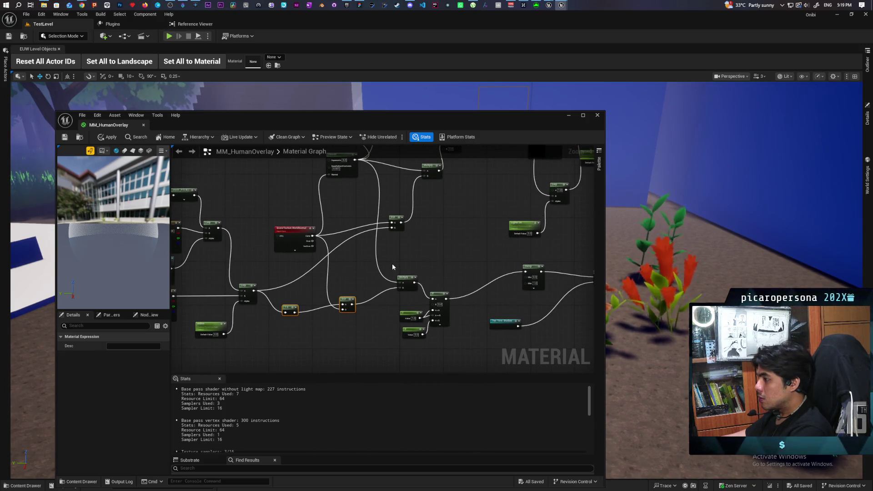
{"action": "mouse_move", "coordinate": [392, 267]}
{"action": "left_mouse_down", "text": "shift"}
{"action": "mouse_move", "coordinate": [438, 336]}
{"action": "mouse_move", "coordinate": [390, 347]}
{"action": "mouse_move", "coordinate": [393, 266]}
{"action": "left_mouse_up", "text": "shift"}
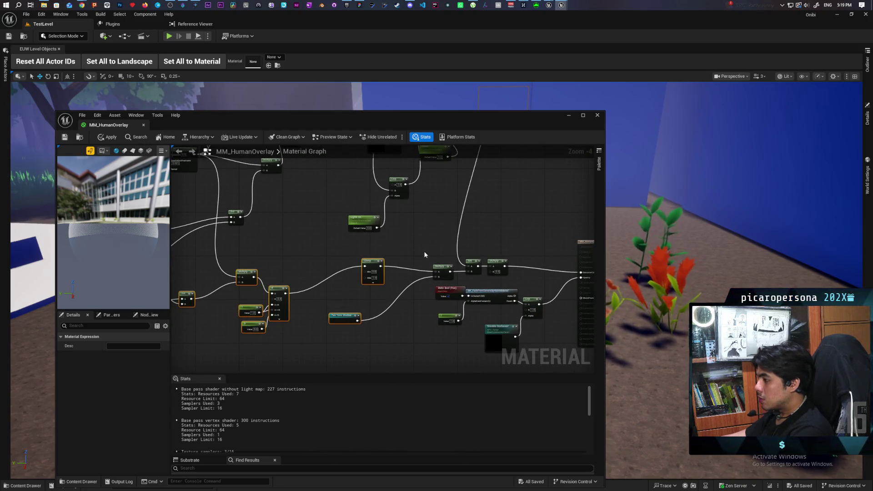
{"action": "mouse_move", "coordinate": [445, 271]}
{"action": "left_mouse_down"}
{"action": "mouse_move", "coordinate": [450, 243]}
{"action": "mouse_move", "coordinate": [443, 256]}
{"action": "left_mouse_up"}
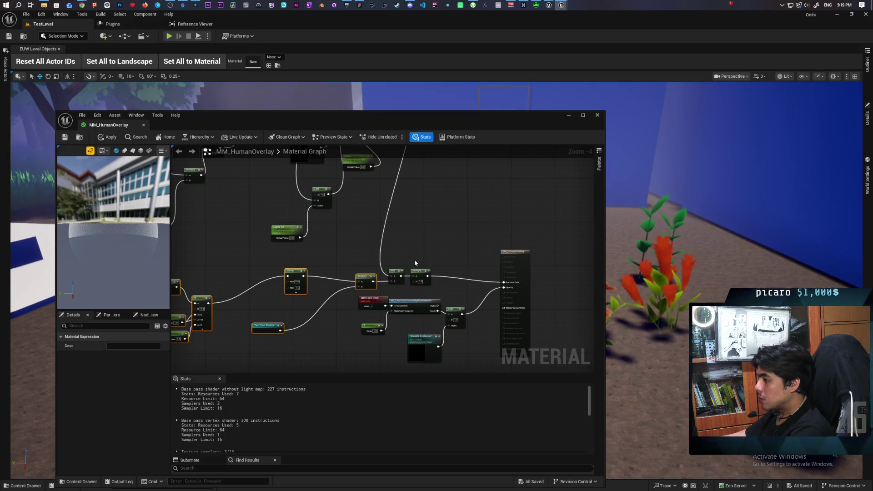
{"action": "left_click_drag", "start_coordinate": [390, 261], "coordinate": [420, 281]}
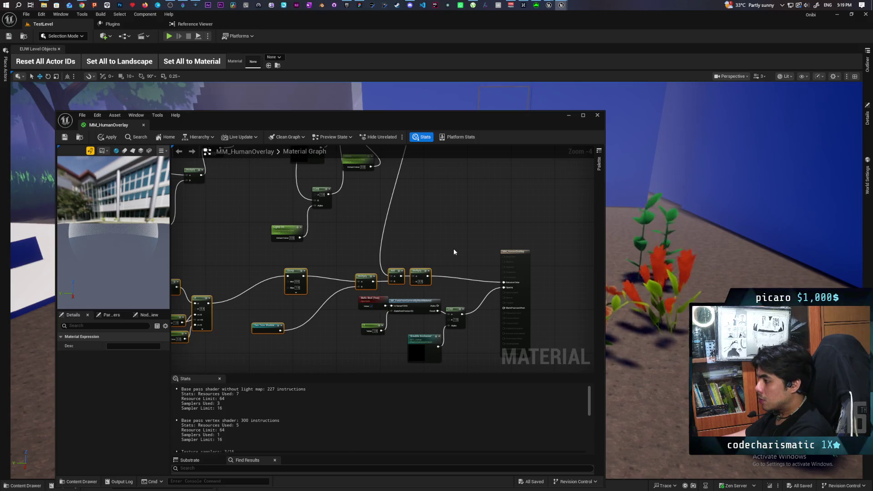
{"action": "mouse_move", "coordinate": [561, 8]}
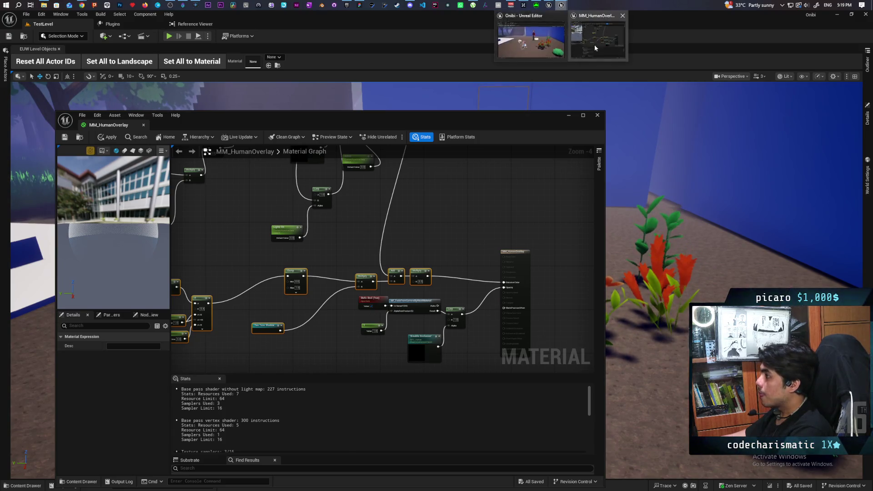
{"action": "left_click", "coordinate": [584, 46]}
{"action": "scroll", "coordinate": [496, 182], "scroll_direction": "down", "scroll_amount": 3}
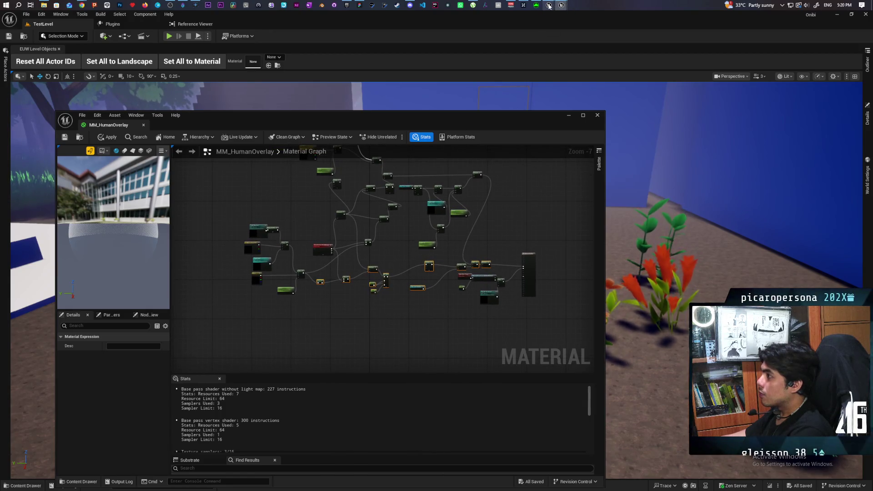
- Paste the copied node group into M_StylizedOverlay in the Kozou_Dioramas project
{"action": "mouse_move", "coordinate": [548, 5]}
{"action": "left_click", "coordinate": [564, 46]}
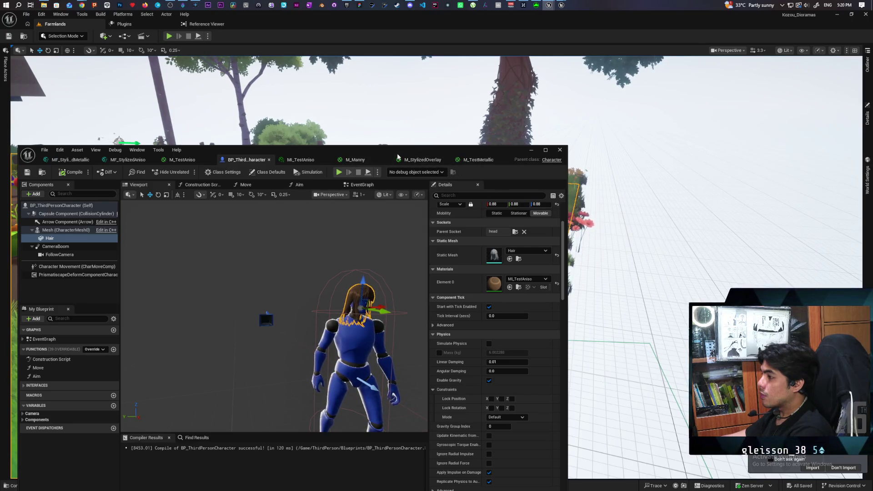
{"action": "left_click", "coordinate": [400, 159]}
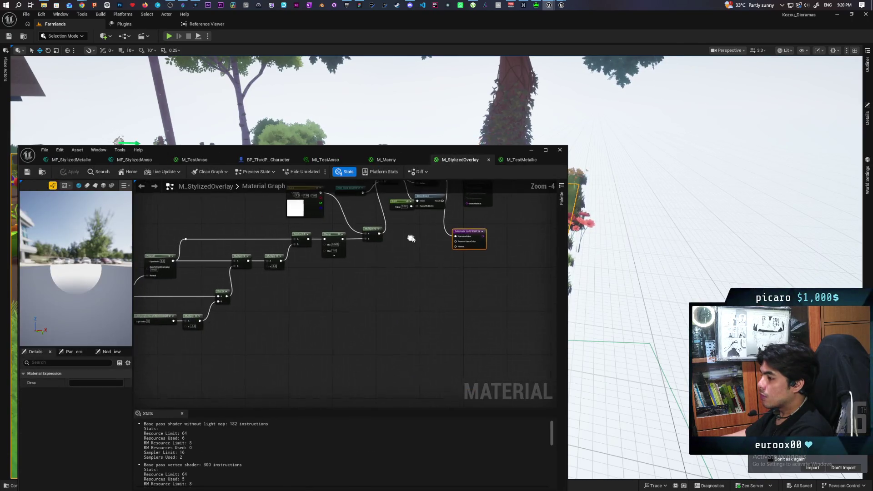
{"action": "left_click", "coordinate": [338, 325]}
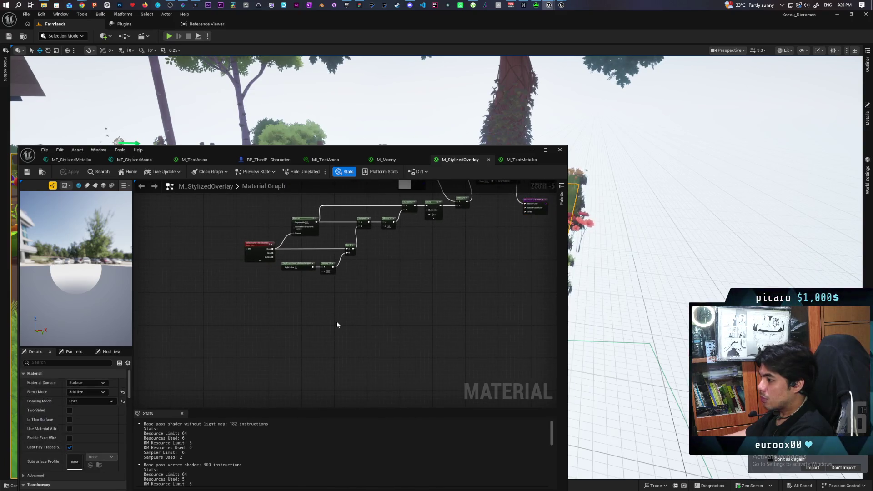
{"action": "key", "text": "ctrl+v"}
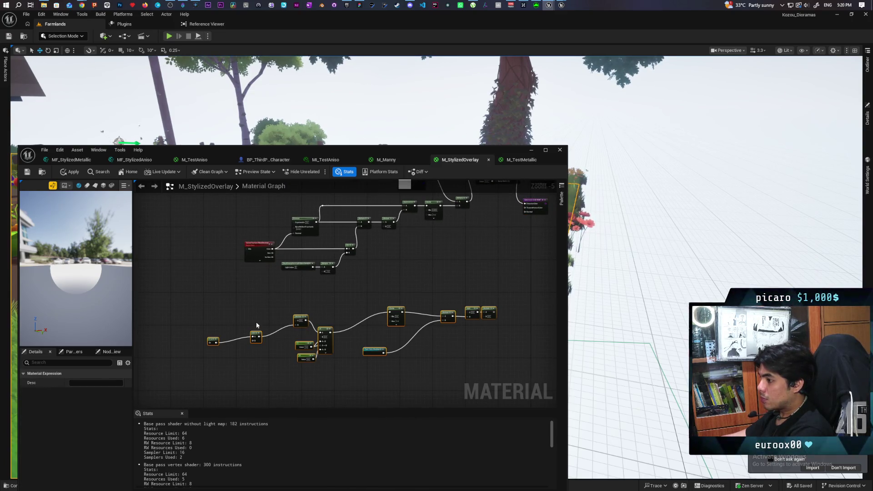
{"action": "left_click", "coordinate": [229, 343]}
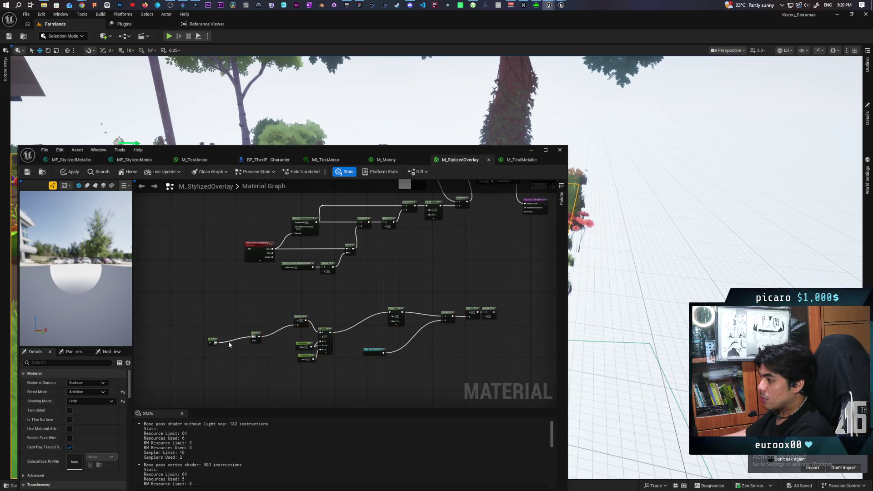
- Arrange the pasted 1-x, Dot and SkyAtmosphereLightDirection nodes
{"action": "left_click_drag", "start_coordinate": [214, 343], "coordinate": [236, 333]}
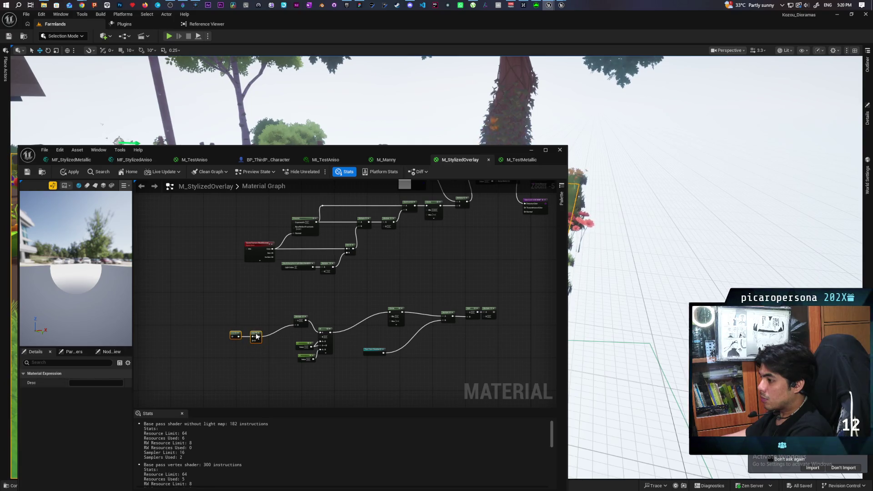
{"action": "left_click_drag", "start_coordinate": [254, 334], "coordinate": [280, 329]}
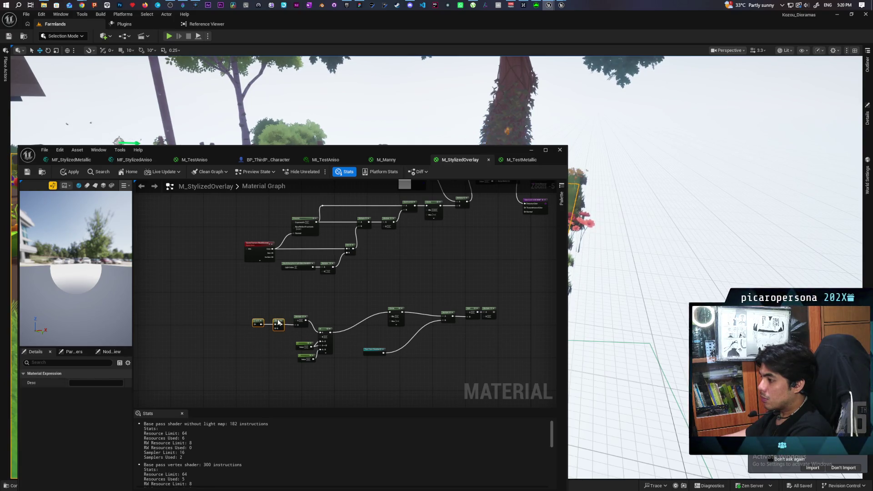
{"action": "scroll", "coordinate": [278, 323], "scroll_direction": "up", "scroll_amount": 1}
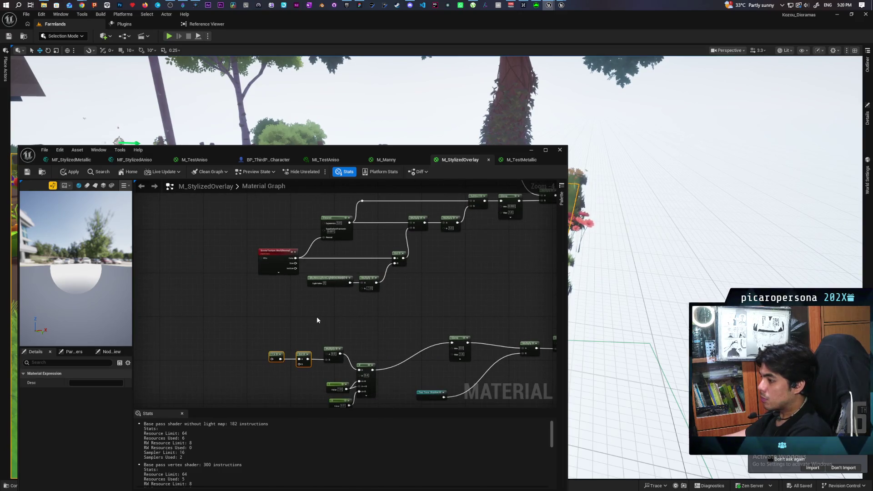
{"action": "scroll", "coordinate": [317, 320], "scroll_direction": "up", "scroll_amount": 1}
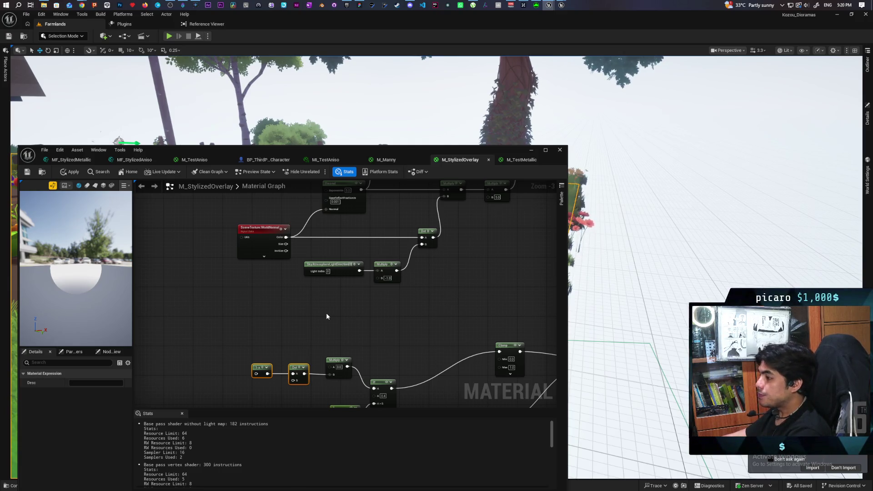
{"action": "left_click", "coordinate": [341, 275]}
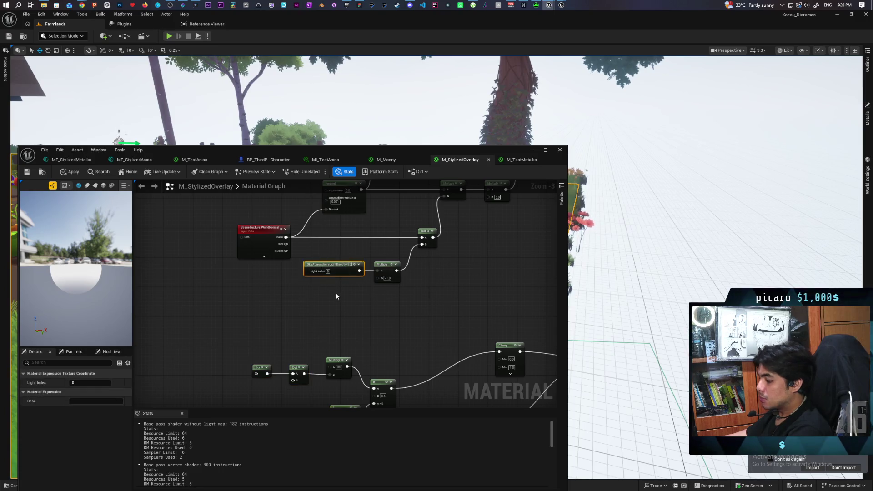
{"action": "mouse_move", "coordinate": [315, 278]}
{"action": "left_mouse_down"}
{"action": "mouse_move", "coordinate": [246, 296]}
{"action": "mouse_move", "coordinate": [242, 356]}
{"action": "mouse_move", "coordinate": [256, 374]}
{"action": "left_mouse_up"}
- Wire SceneTexture Color to Dot, Fresnel to Multiply A, and the chain into the output, then apply
{"action": "left_click_drag", "start_coordinate": [285, 238], "coordinate": [292, 382]}
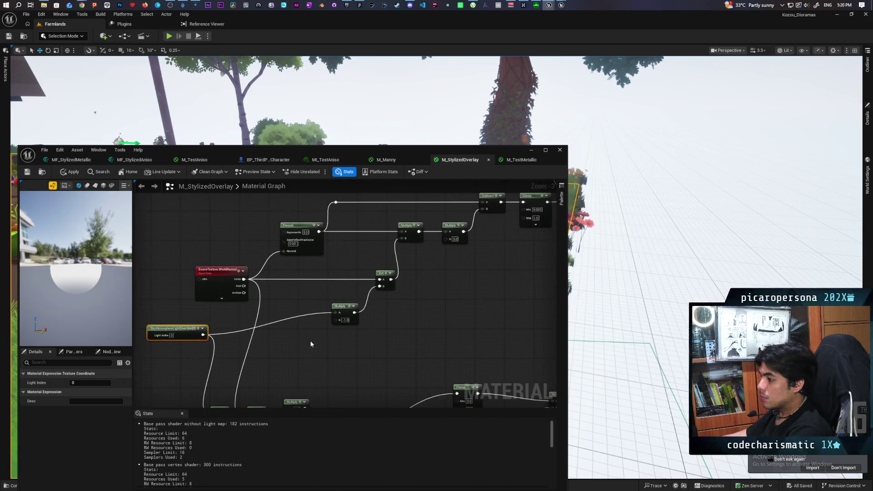
{"action": "mouse_move", "coordinate": [318, 232]}
{"action": "left_mouse_down"}
{"action": "mouse_move", "coordinate": [294, 405]}
{"action": "mouse_move", "coordinate": [291, 355]}
{"action": "left_mouse_up"}
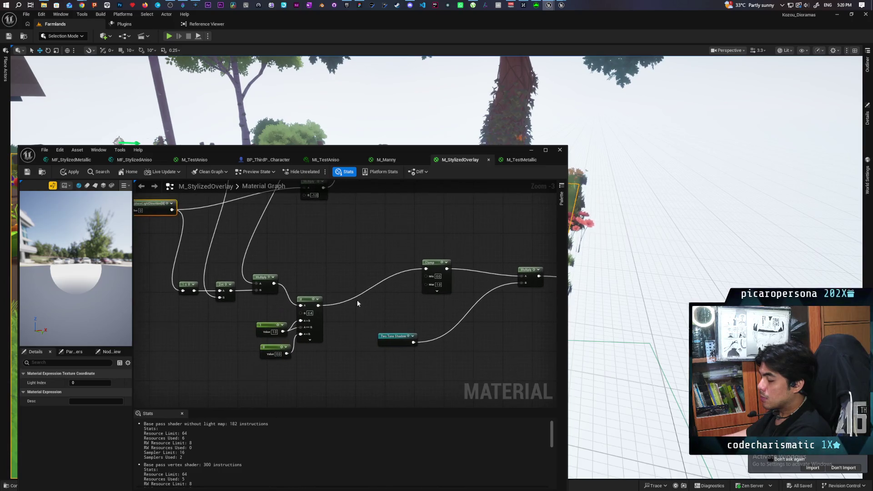
{"action": "left_click_drag", "start_coordinate": [364, 333], "coordinate": [228, 356]}
{"action": "left_click_drag", "start_coordinate": [405, 342], "coordinate": [381, 366]}
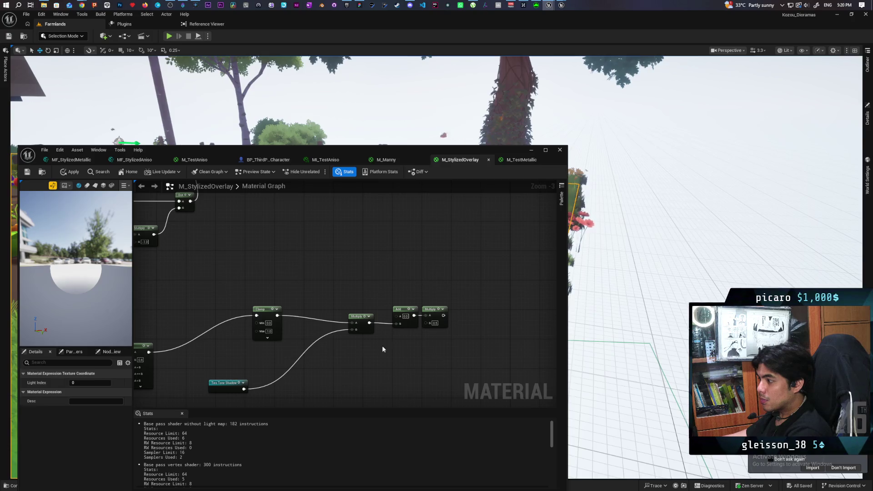
{"action": "scroll", "coordinate": [373, 370], "scroll_direction": "down", "scroll_amount": 2}
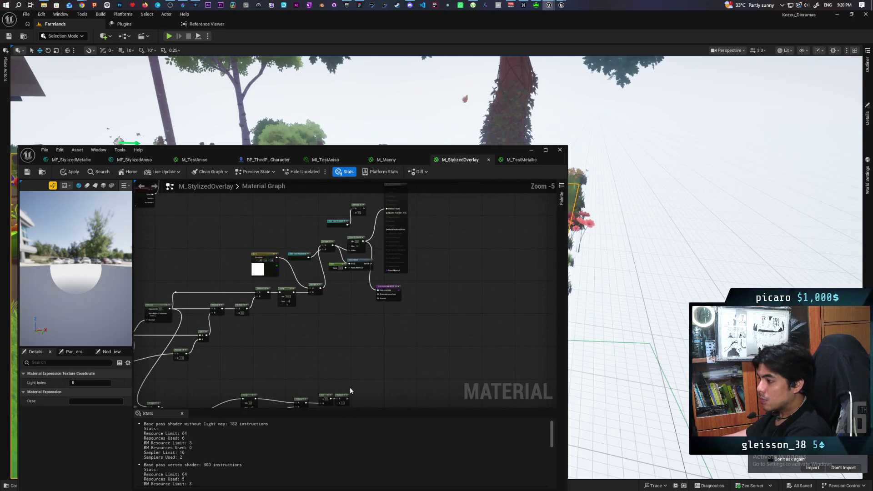
{"action": "mouse_move", "coordinate": [344, 397]}
{"action": "left_mouse_down"}
{"action": "mouse_move", "coordinate": [384, 288]}
{"action": "mouse_move", "coordinate": [390, 212]}
{"action": "mouse_move", "coordinate": [386, 229]}
{"action": "left_mouse_up"}
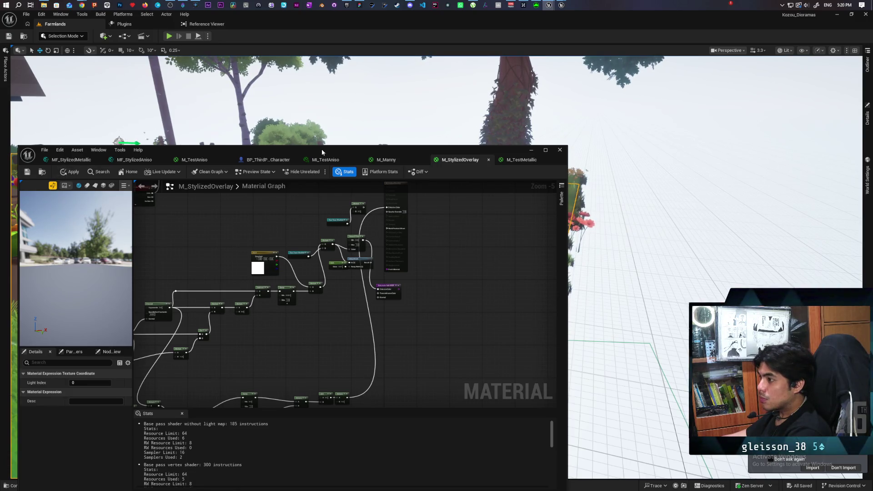
{"action": "left_click", "coordinate": [60, 174]}
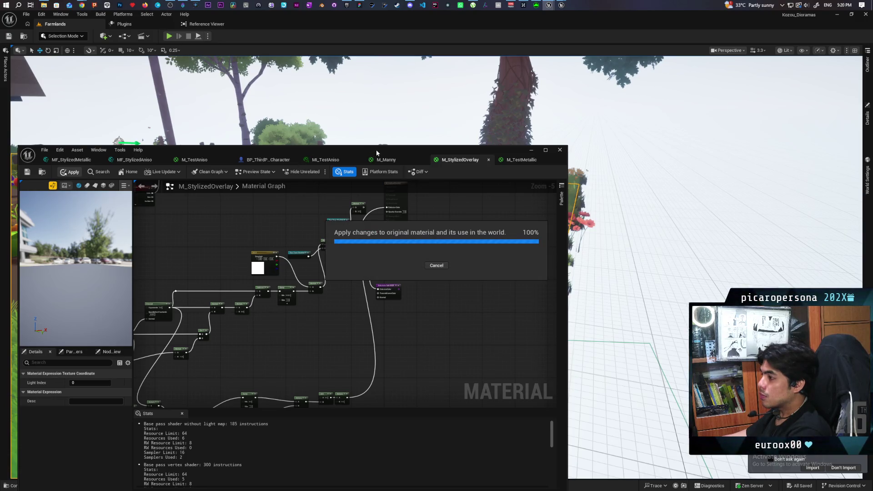
{"action": "mouse_move", "coordinate": [376, 152]}
{"action": "left_mouse_down"}
{"action": "mouse_move", "coordinate": [376, 200]}
{"action": "mouse_move", "coordinate": [312, 314]}
{"action": "left_mouse_up"}
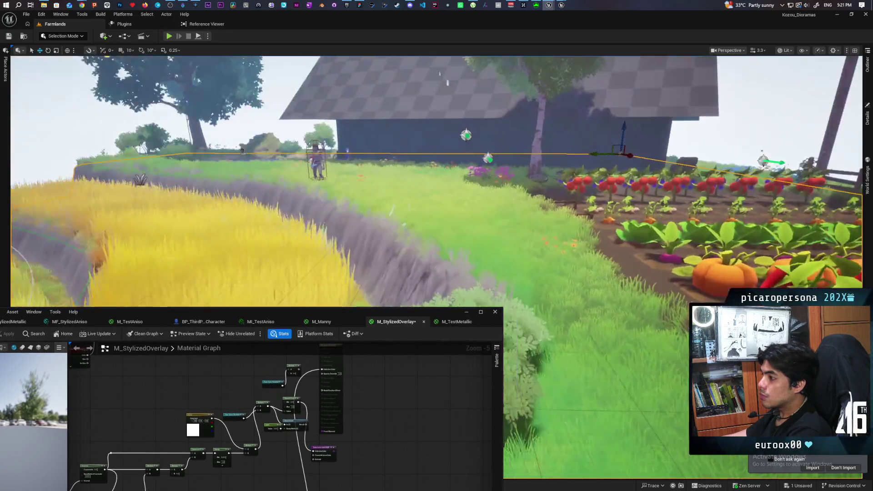
- Connect Multiply's output to Dot's B input, then apply and save the material
{"action": "key", "text": "ctrl+s"}
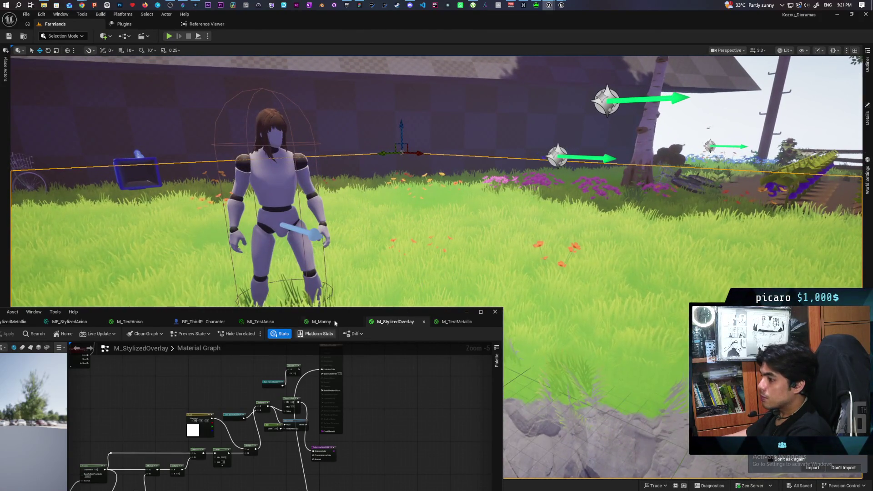
{"action": "left_click_drag", "start_coordinate": [342, 307], "coordinate": [412, 160]}
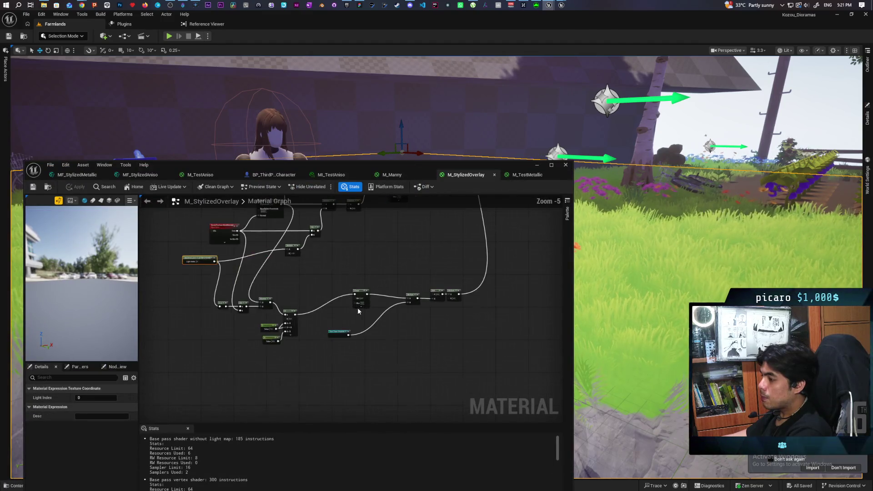
{"action": "scroll", "coordinate": [377, 287], "scroll_direction": "up", "scroll_amount": 2}
{"action": "mouse_move", "coordinate": [451, 311]}
{"action": "left_mouse_down"}
{"action": "mouse_move", "coordinate": [423, 278]}
{"action": "mouse_move", "coordinate": [372, 296]}
{"action": "mouse_move", "coordinate": [427, 370]}
{"action": "mouse_move", "coordinate": [432, 328]}
{"action": "mouse_move", "coordinate": [414, 333]}
{"action": "left_mouse_up"}
{"action": "mouse_move", "coordinate": [386, 267]}
{"action": "left_mouse_down"}
{"action": "mouse_move", "coordinate": [416, 314]}
{"action": "mouse_move", "coordinate": [365, 353]}
{"action": "mouse_move", "coordinate": [282, 359]}
{"action": "mouse_move", "coordinate": [285, 371]}
{"action": "left_mouse_up"}
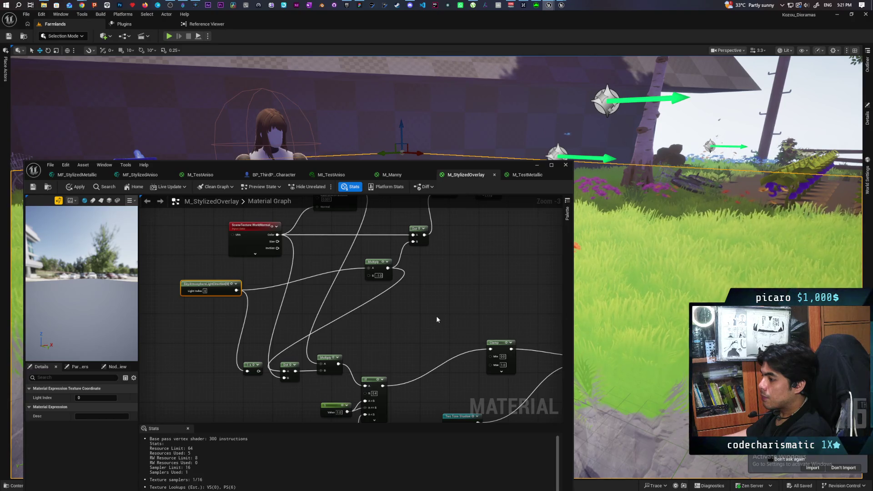
{"action": "left_click", "coordinate": [68, 187]}
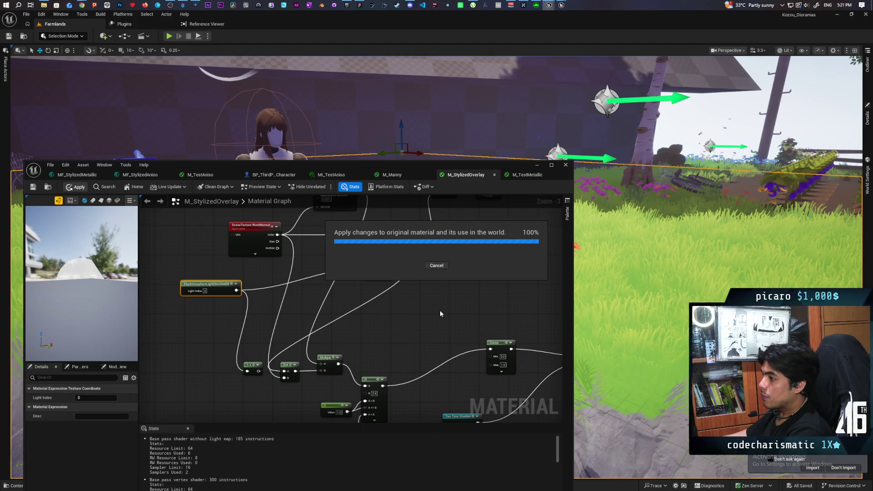
{"action": "key", "text": "ctrl+s"}
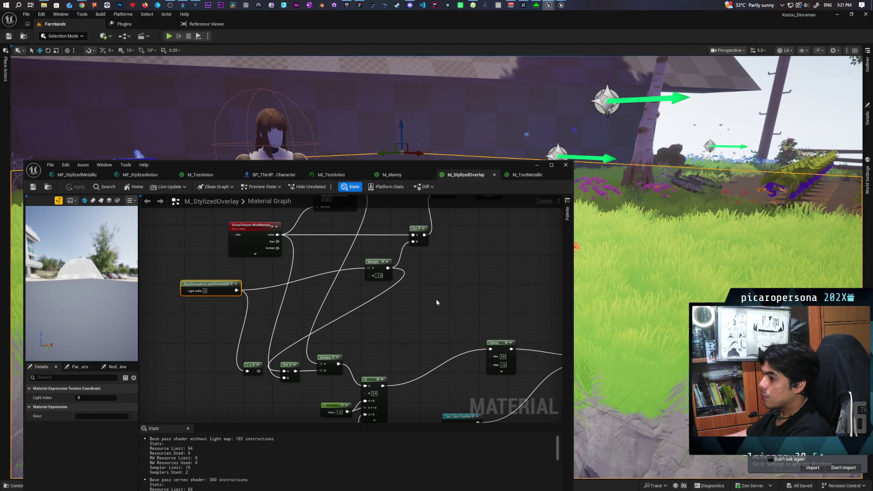
- Move the material editor aside and fly the viewport in close on the Manny mannequin
{"action": "scroll", "coordinate": [435, 298], "scroll_direction": "down", "scroll_amount": 1}
{"action": "scroll", "coordinate": [370, 285], "scroll_direction": "up", "scroll_amount": 1}
{"action": "scroll", "coordinate": [386, 288], "scroll_direction": "up", "scroll_amount": 1}
{"action": "mouse_move", "coordinate": [362, 267]}
{"action": "left_mouse_down"}
{"action": "mouse_move", "coordinate": [284, 262]}
{"action": "mouse_move", "coordinate": [343, 250]}
{"action": "mouse_move", "coordinate": [288, 249]}
{"action": "mouse_move", "coordinate": [228, 326]}
{"action": "mouse_move", "coordinate": [280, 418]}
{"action": "mouse_move", "coordinate": [304, 339]}
{"action": "left_mouse_up"}
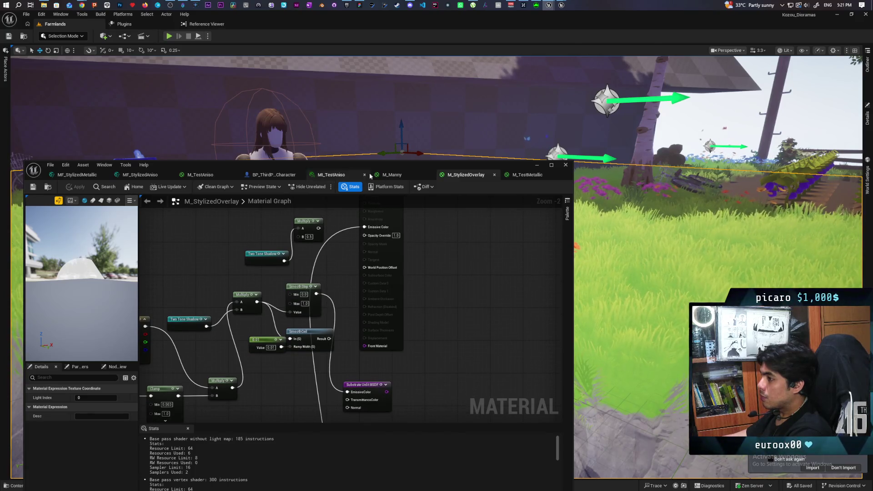
{"action": "left_click_drag", "start_coordinate": [438, 164], "coordinate": [408, 345]}
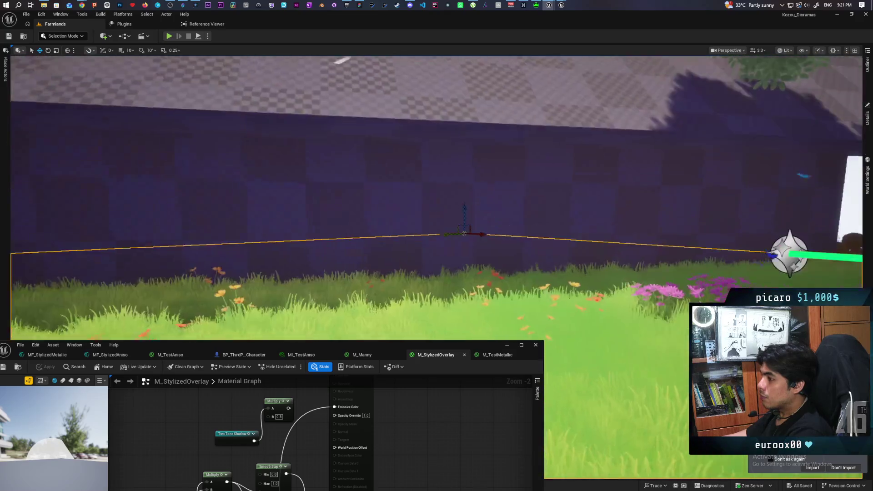
{"action": "mouse_move", "coordinate": [437, 197]}
{"action": "left_mouse_down"}
{"action": "mouse_move", "coordinate": [437, 214]}
{"action": "mouse_move", "coordinate": [390, 214]}
{"action": "mouse_move", "coordinate": [391, 146]}
{"action": "mouse_move", "coordinate": [409, 145]}
{"action": "left_mouse_up"}
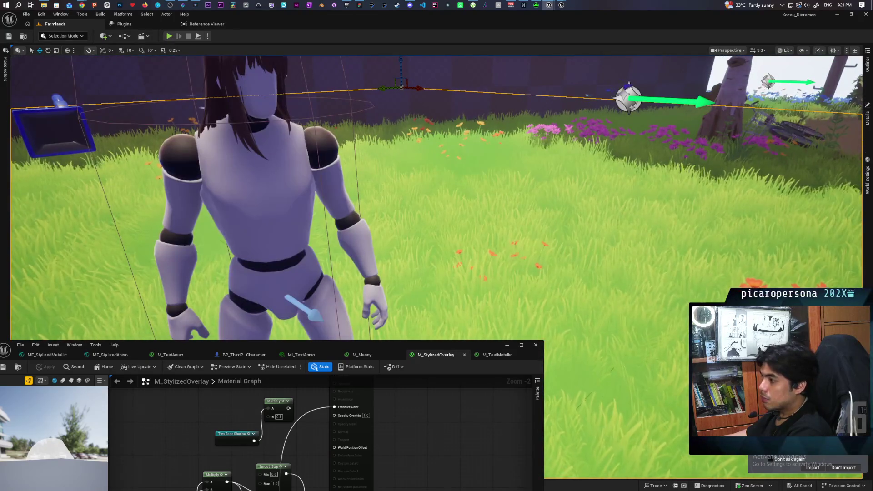
{"action": "scroll", "coordinate": [437, 198], "scroll_direction": "down", "scroll_amount": 3}
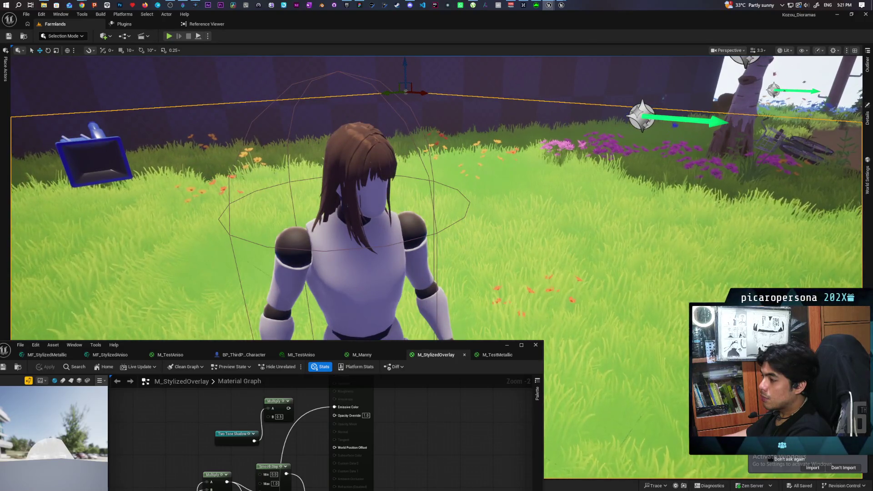
{"action": "scroll", "coordinate": [436, 198], "scroll_direction": "up", "scroll_amount": 2}
{"action": "scroll", "coordinate": [198, 443], "scroll_direction": "down", "scroll_amount": 2}
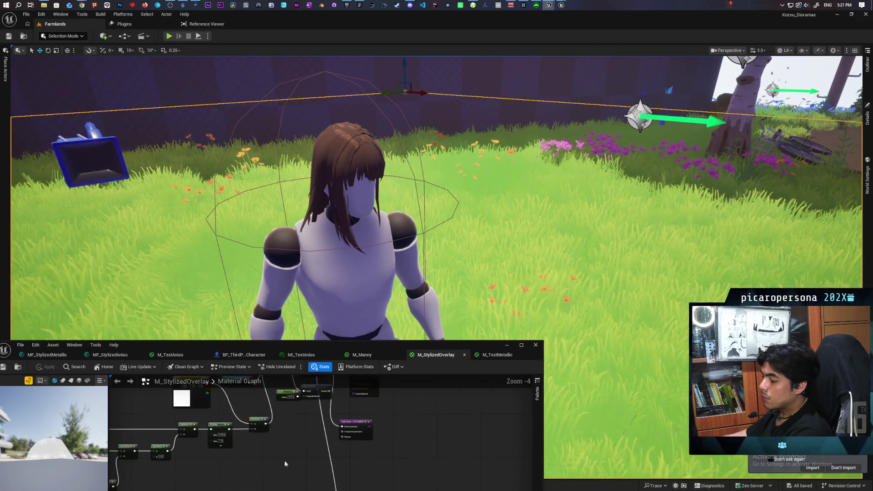
{"action": "scroll", "coordinate": [280, 415], "scroll_direction": "down", "scroll_amount": 4}
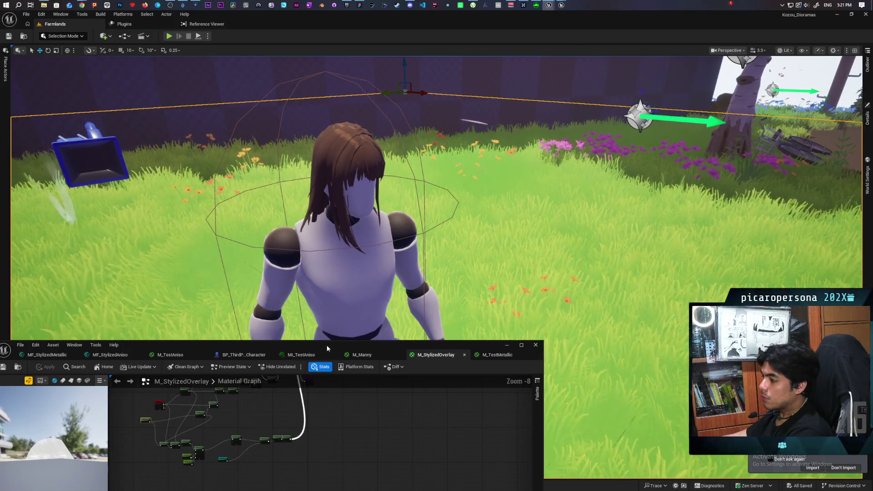
- Feed SmoothStep's output into the Add node, apply, and view the mannequin in Farmlands
{"action": "double_click", "coordinate": [326, 345]}
{"action": "scroll", "coordinate": [419, 214], "scroll_direction": "up", "scroll_amount": 6}
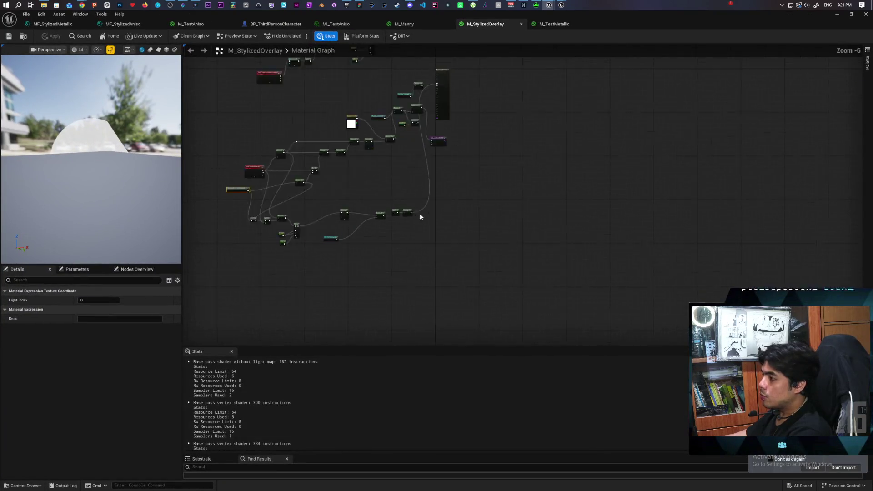
{"action": "scroll", "coordinate": [443, 216], "scroll_direction": "down", "scroll_amount": 4}
{"action": "scroll", "coordinate": [450, 232], "scroll_direction": "up", "scroll_amount": 3}
{"action": "left_click_drag", "start_coordinate": [460, 210], "coordinate": [455, 235]}
{"action": "scroll", "coordinate": [454, 235], "scroll_direction": "down", "scroll_amount": 1}
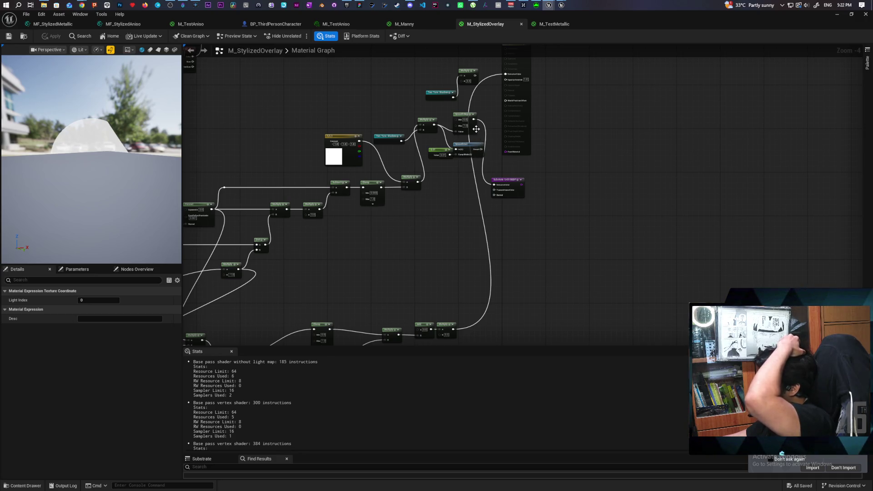
{"action": "mouse_move", "coordinate": [473, 119]}
{"action": "left_mouse_down"}
{"action": "mouse_move", "coordinate": [450, 312]}
{"action": "mouse_move", "coordinate": [417, 329]}
{"action": "left_mouse_up"}
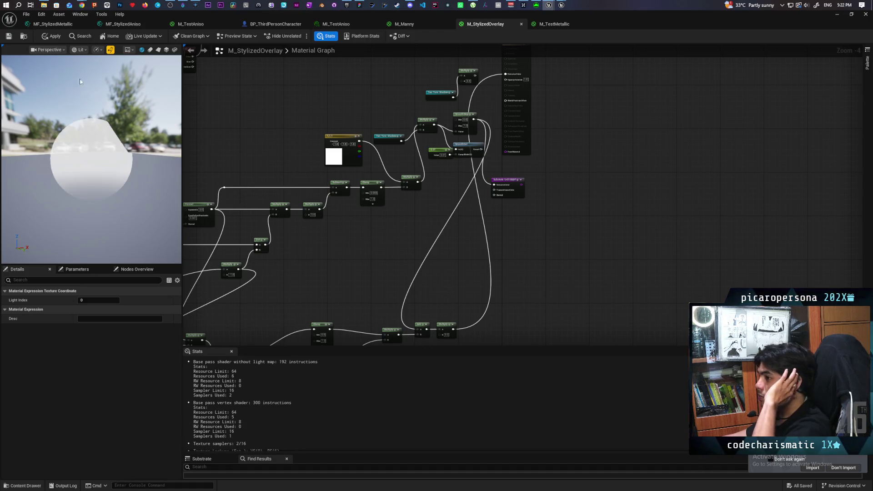
{"action": "left_click", "coordinate": [52, 37]}
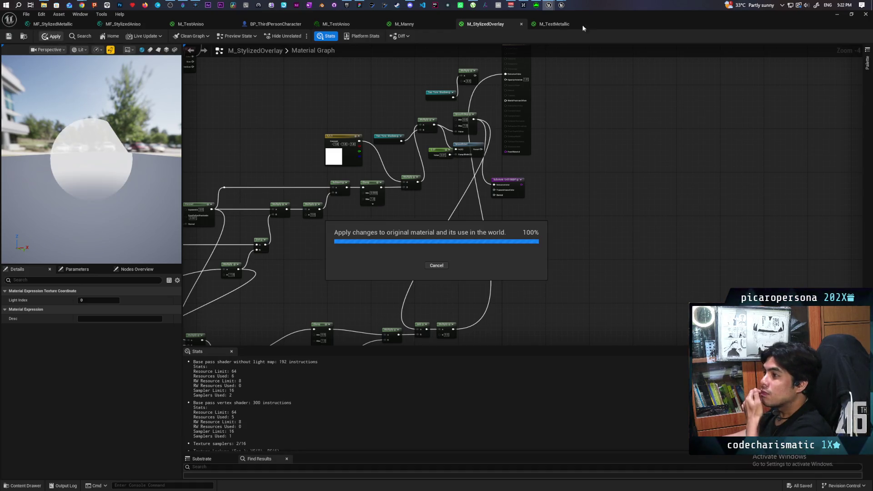
{"action": "mouse_move", "coordinate": [612, 15]}
{"action": "left_mouse_down"}
{"action": "mouse_move", "coordinate": [566, 179]}
{"action": "mouse_move", "coordinate": [421, 318]}
{"action": "left_mouse_up"}
{"action": "mouse_move", "coordinate": [543, 222]}
{"action": "left_mouse_down"}
{"action": "mouse_move", "coordinate": [509, 254]}
{"action": "mouse_move", "coordinate": [536, 218]}
{"action": "mouse_move", "coordinate": [537, 237]}
{"action": "mouse_move", "coordinate": [529, 209]}
{"action": "mouse_move", "coordinate": [507, 214]}
{"action": "left_mouse_up"}
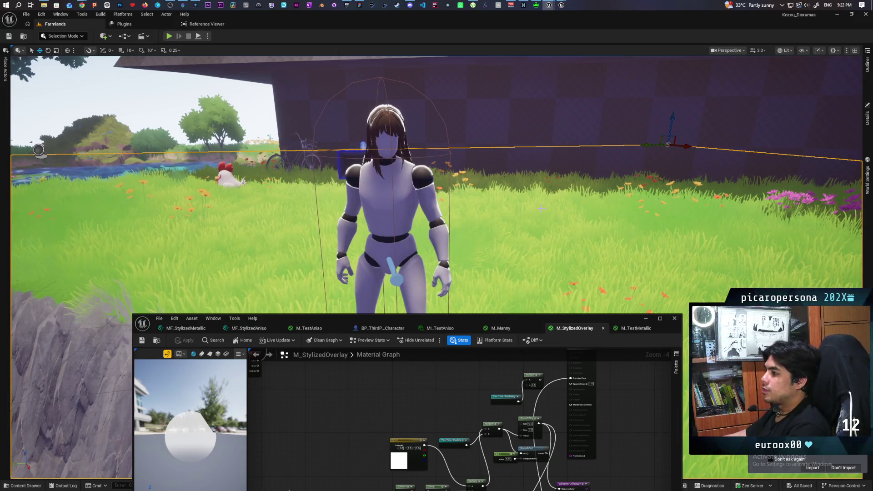
- Inspect the white constant's colour in the material graph, then dismiss the colour picker
{"action": "left_click_drag", "start_coordinate": [541, 208], "coordinate": [537, 196]}
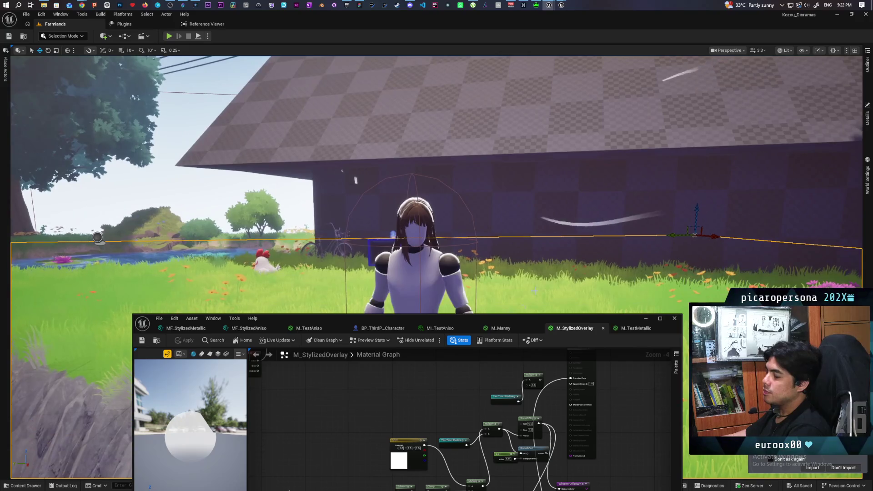
{"action": "left_click_drag", "start_coordinate": [390, 417], "coordinate": [378, 385]}
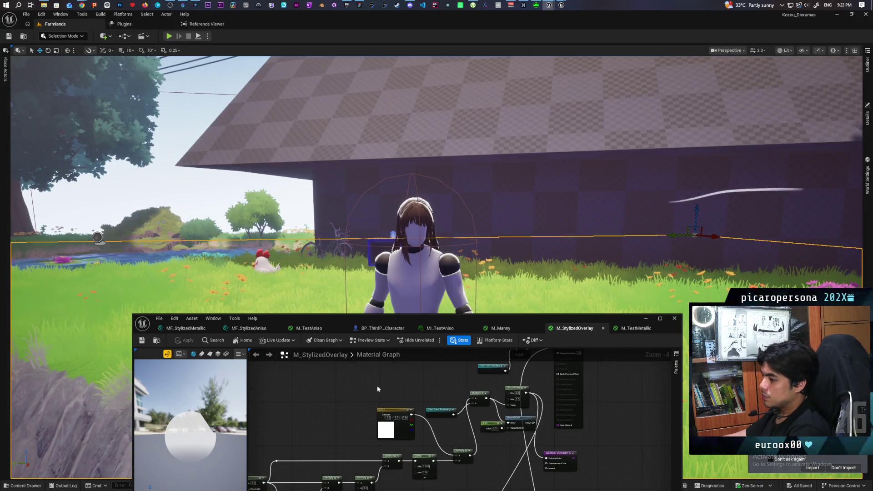
{"action": "double_click", "coordinate": [384, 429]}
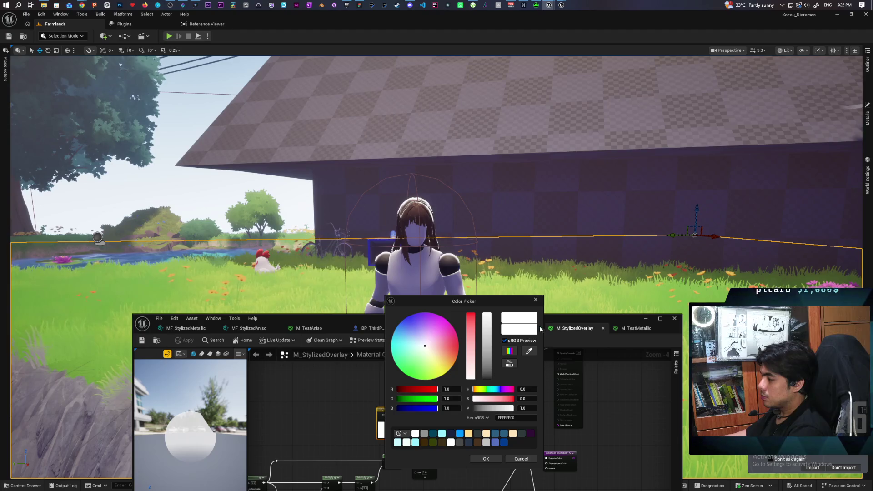
{"action": "left_click", "coordinate": [535, 300]}
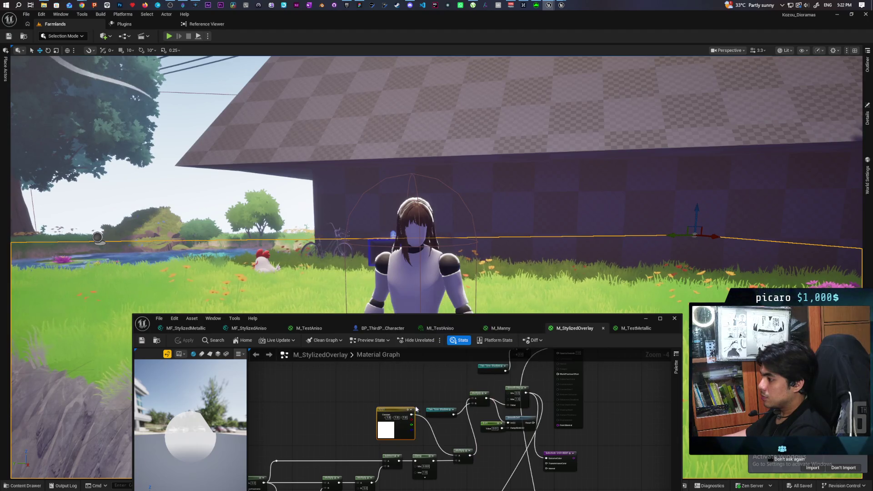
- Reposition the Material Editor window higher over the Farmlands viewport
{"action": "right_click", "coordinate": [337, 415]}
{"action": "left_click", "coordinate": [299, 413]}
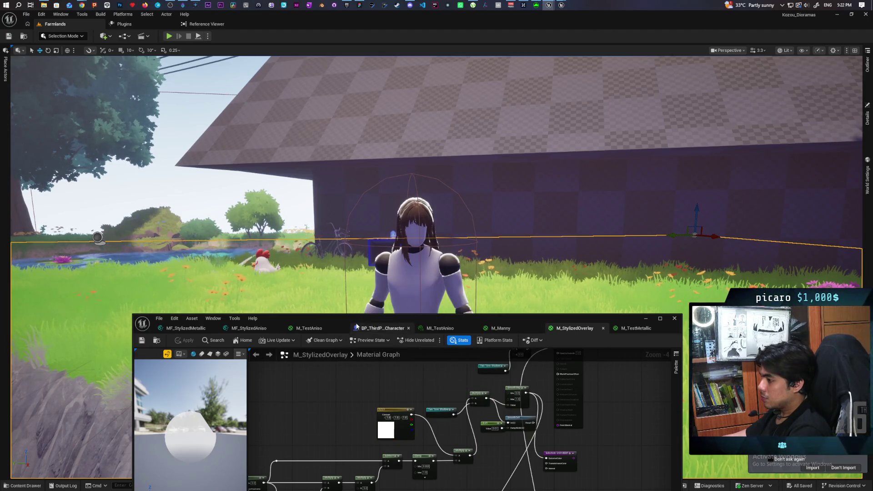
{"action": "mouse_move", "coordinate": [505, 315]}
{"action": "left_mouse_down"}
{"action": "mouse_move", "coordinate": [461, 230]}
{"action": "mouse_move", "coordinate": [472, 215]}
{"action": "left_mouse_up"}
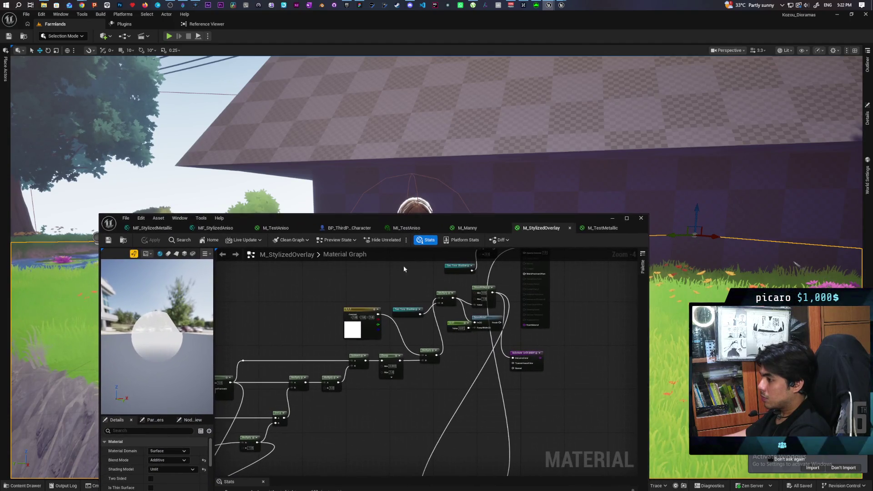
{"action": "right_click", "coordinate": [292, 322]}
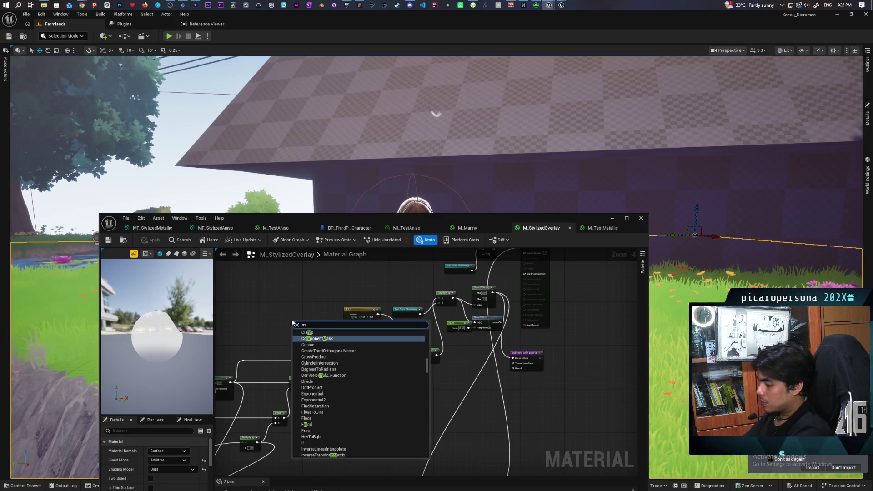
{"action": "key", "text": "Escape"}
{"action": "mouse_move", "coordinate": [353, 217]}
{"action": "left_mouse_down"}
{"action": "mouse_move", "coordinate": [323, 144]}
{"action": "mouse_move", "coordinate": [314, 280]}
{"action": "mouse_move", "coordinate": [307, 270]}
{"action": "mouse_move", "coordinate": [325, 124]}
{"action": "left_mouse_up"}
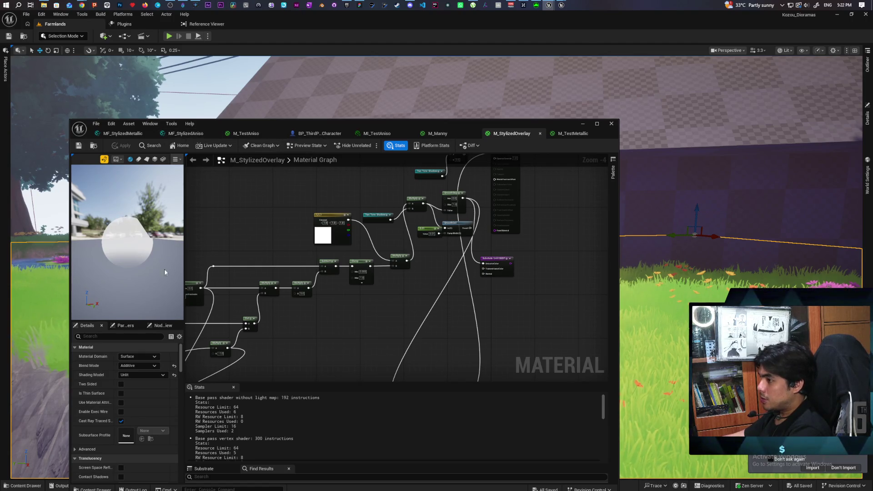
{"action": "left_click", "coordinate": [97, 490]}
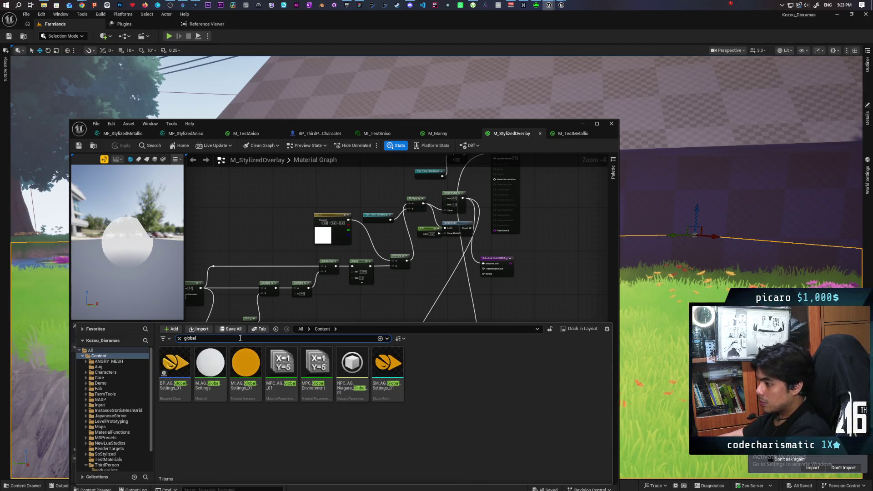
- Add MPC_AG_Global_01's Fresnel Color parameter to the graph and wire it into the overlay network
{"action": "mouse_move", "coordinate": [289, 400]}
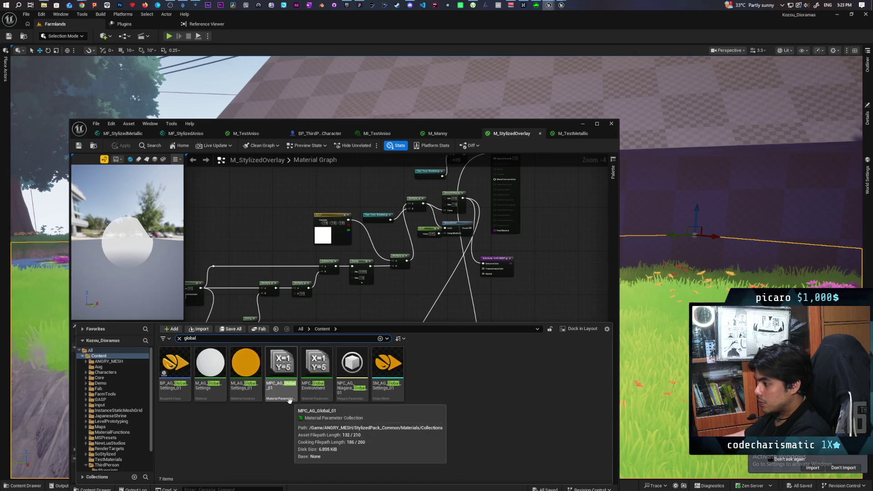
{"action": "left_click_drag", "start_coordinate": [282, 372], "coordinate": [241, 212]}
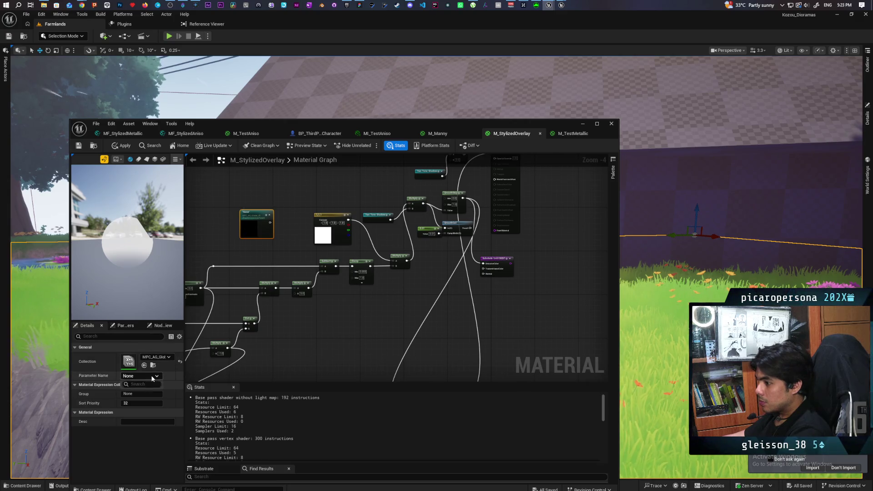
{"action": "scroll", "coordinate": [150, 359], "scroll_direction": "down", "scroll_amount": 5}
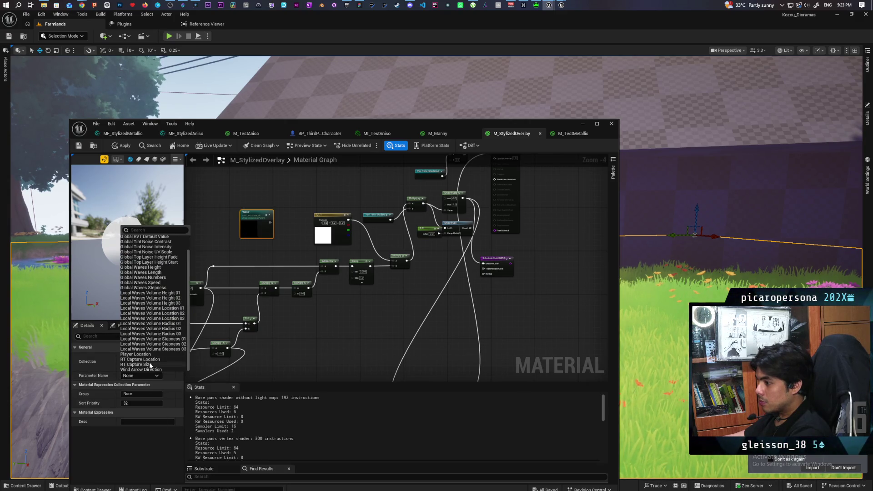
{"action": "scroll", "coordinate": [153, 346], "scroll_direction": "up", "scroll_amount": 2}
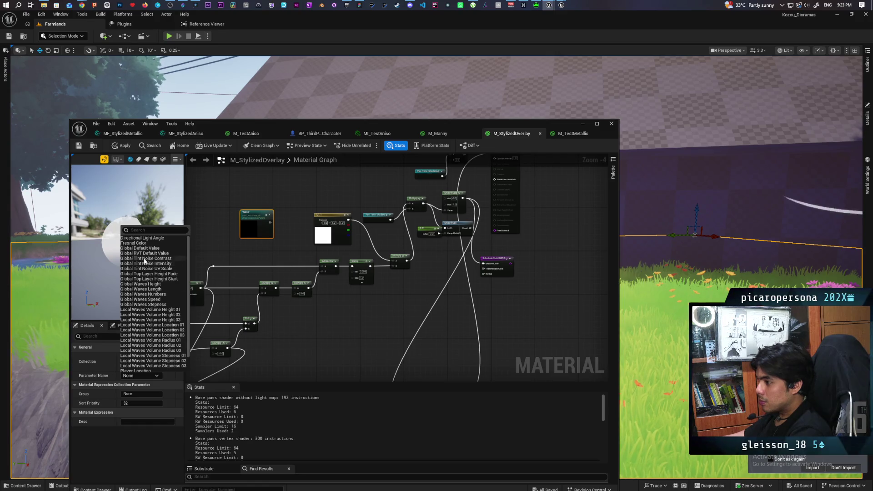
{"action": "left_click", "coordinate": [147, 243]}
{"action": "scroll", "coordinate": [268, 239], "scroll_direction": "up", "scroll_amount": 3}
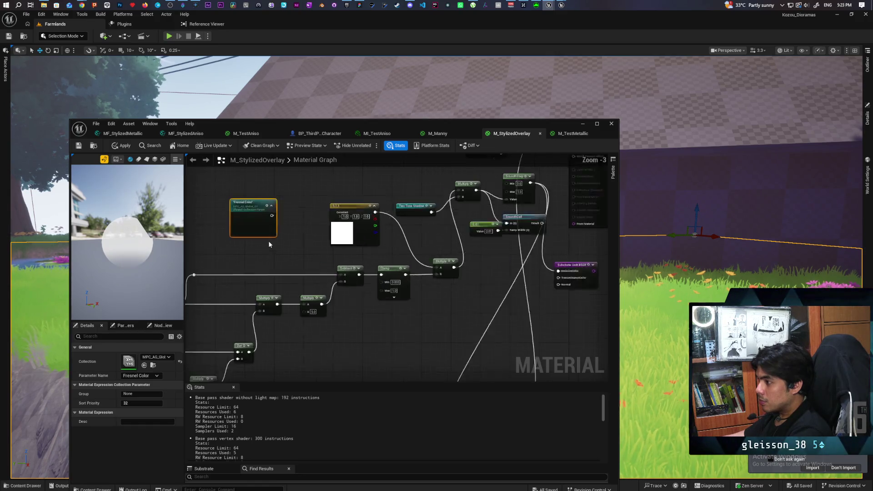
{"action": "mouse_move", "coordinate": [273, 210]}
{"action": "left_mouse_down"}
{"action": "mouse_move", "coordinate": [327, 218]}
{"action": "mouse_move", "coordinate": [487, 276]}
{"action": "left_mouse_up"}
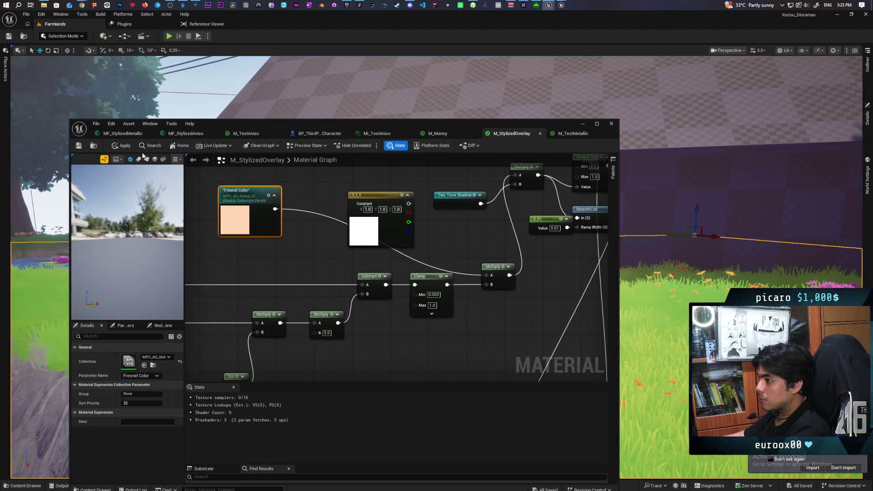
- Apply and save the M_StylizedOverlay material changes
{"action": "left_click", "coordinate": [121, 146]}
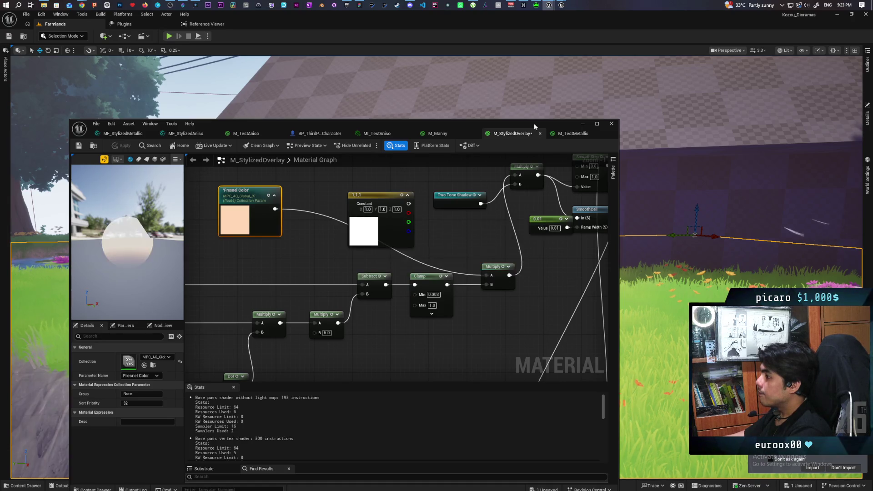
{"action": "left_click_drag", "start_coordinate": [534, 124], "coordinate": [549, 319]}
{"action": "mouse_move", "coordinate": [523, 272]}
{"action": "left_mouse_down"}
{"action": "mouse_move", "coordinate": [523, 291]}
{"action": "mouse_move", "coordinate": [500, 291]}
{"action": "mouse_move", "coordinate": [545, 267]}
{"action": "left_mouse_up"}
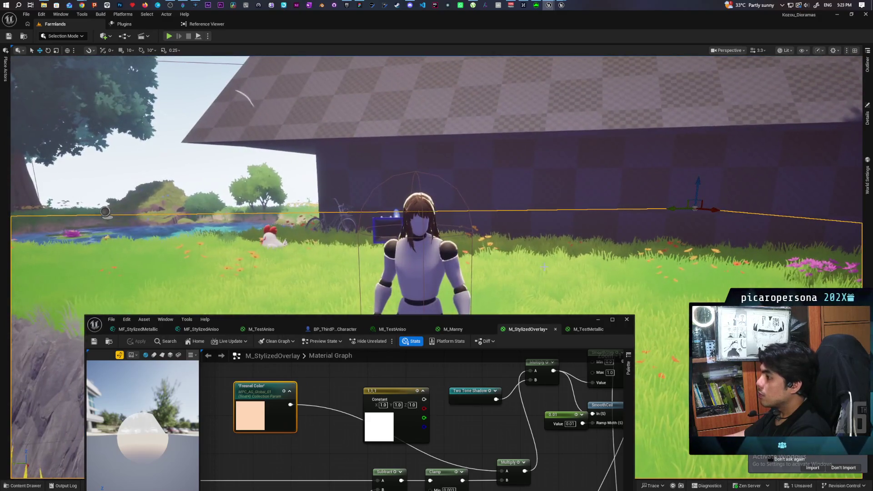
{"action": "left_click", "coordinate": [95, 341]}
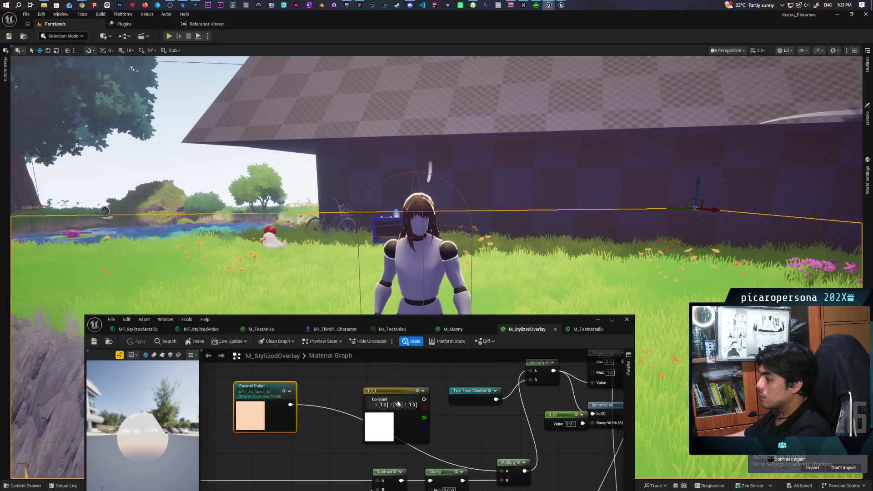
- Start a play session in the Farmlands level with Alt+P
{"action": "left_click", "coordinate": [597, 319]}
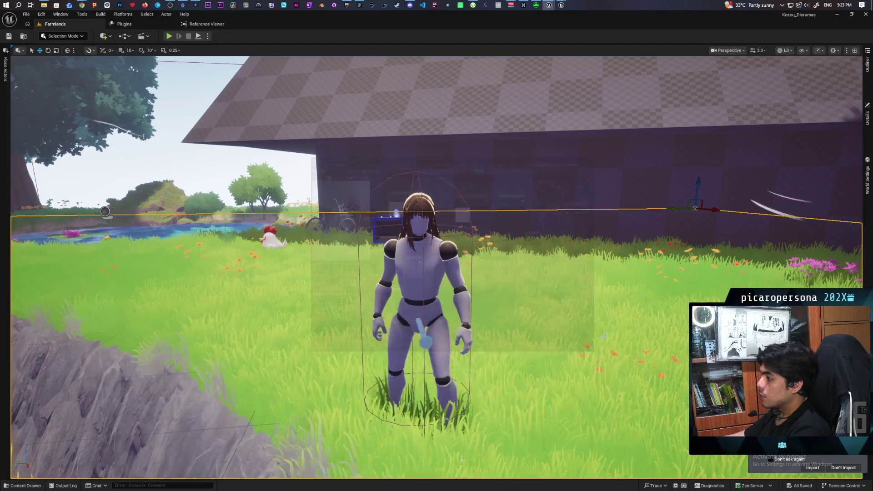
{"action": "right_click", "coordinate": [604, 373]}
{"action": "key", "text": "Escape"}
{"action": "key", "text": "alt+p"}
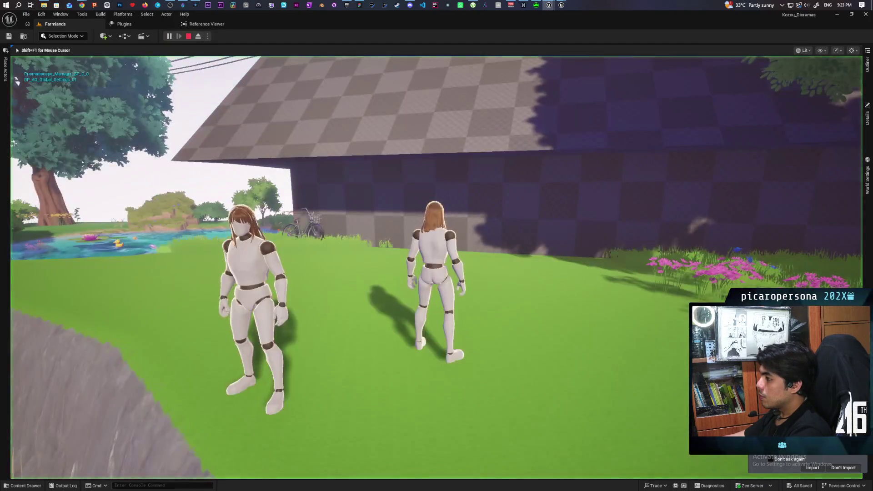
- Run the mannequin with WASD past the flower beds, vegetable beds and along the grass path
{"action": "key", "text": "w"}
{"action": "key", "text": "s"}
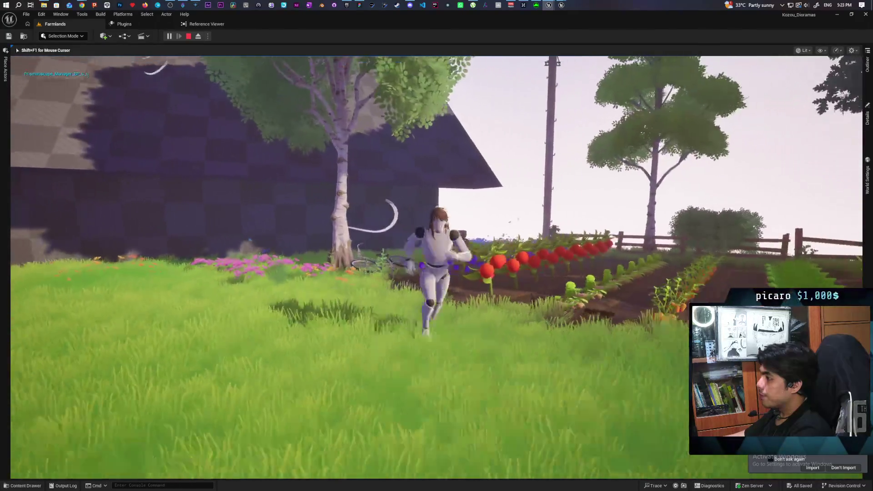
{"action": "key", "text": "d"}
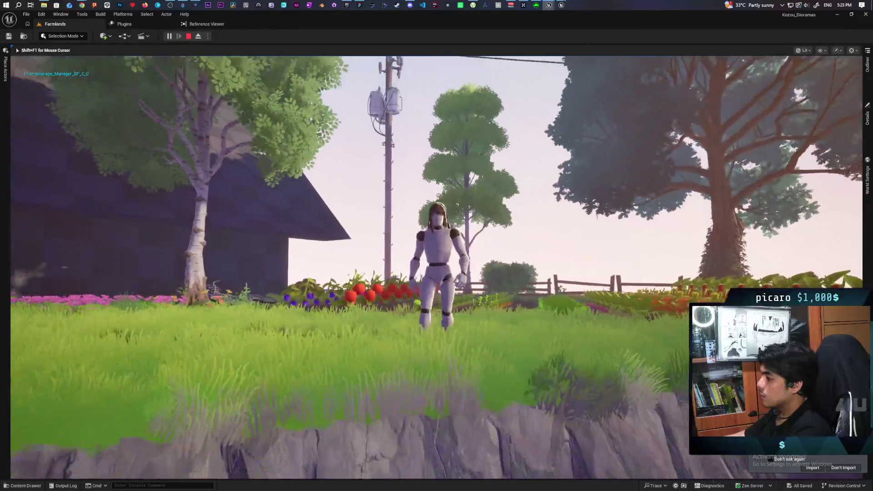
{"action": "key", "text": "s"}
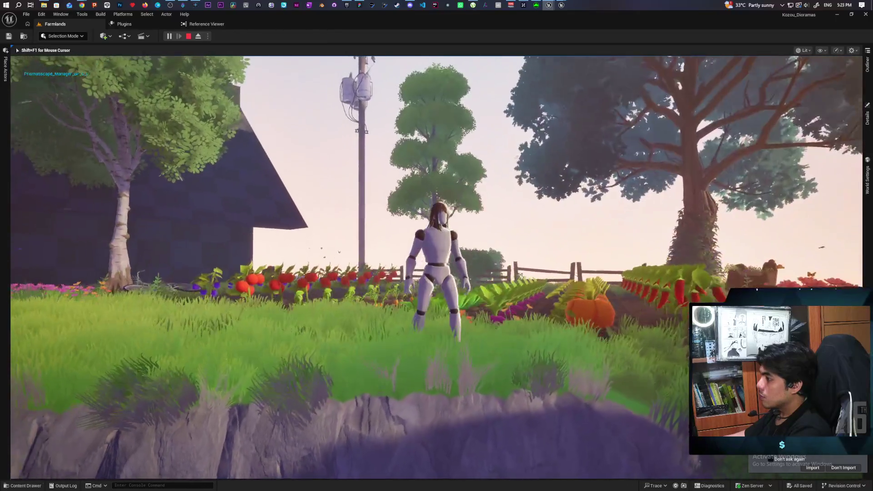
{"action": "key", "text": "w"}
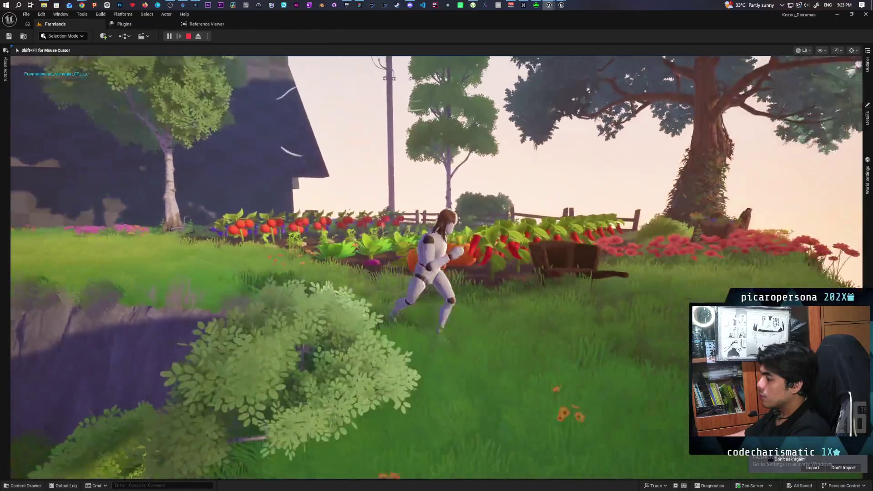
{"action": "key", "text": "w"}
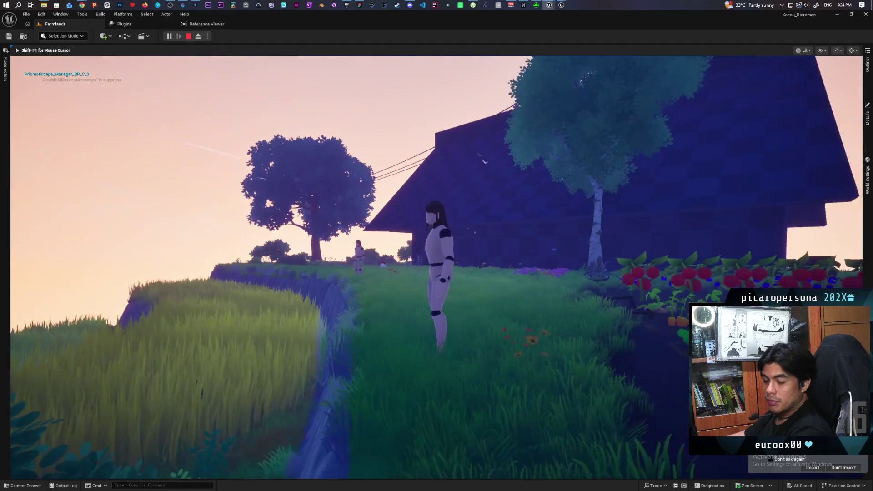
- Run the mannequin at night past the pond, fence and garden, then stop the play test
{"action": "key", "text": "s"}
{"action": "key", "text": "w"}
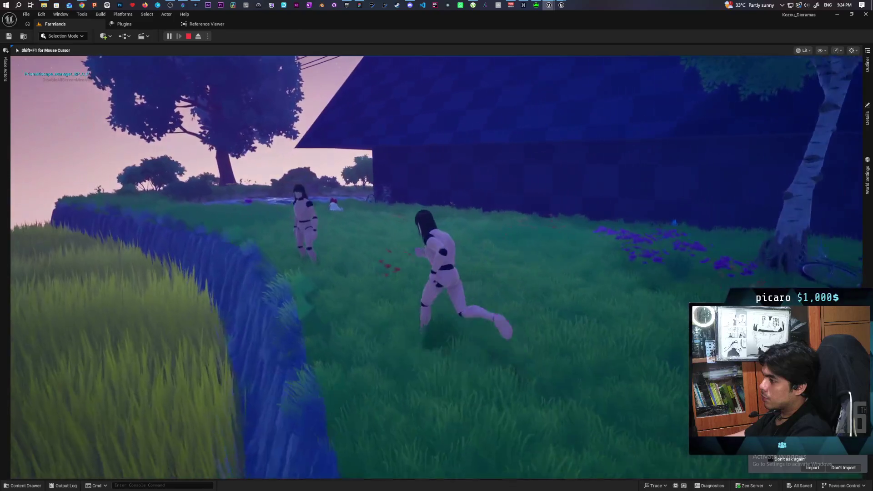
{"action": "key", "text": "w"}
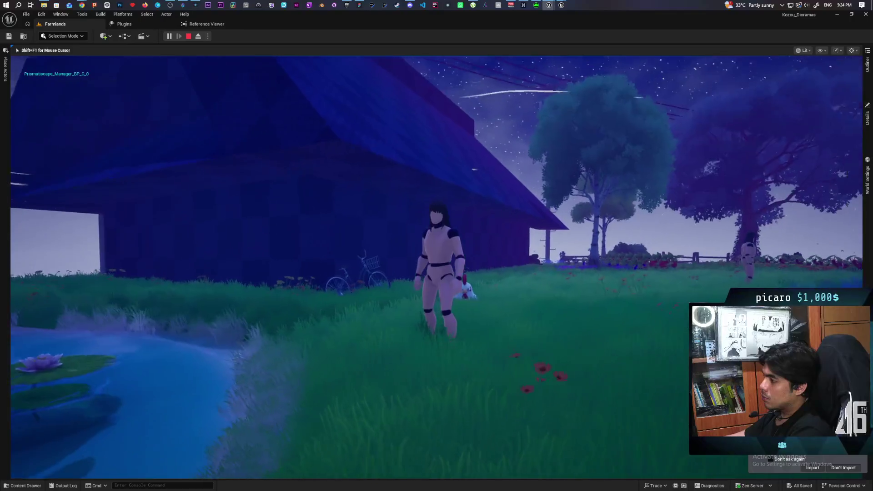
{"action": "key", "text": "s"}
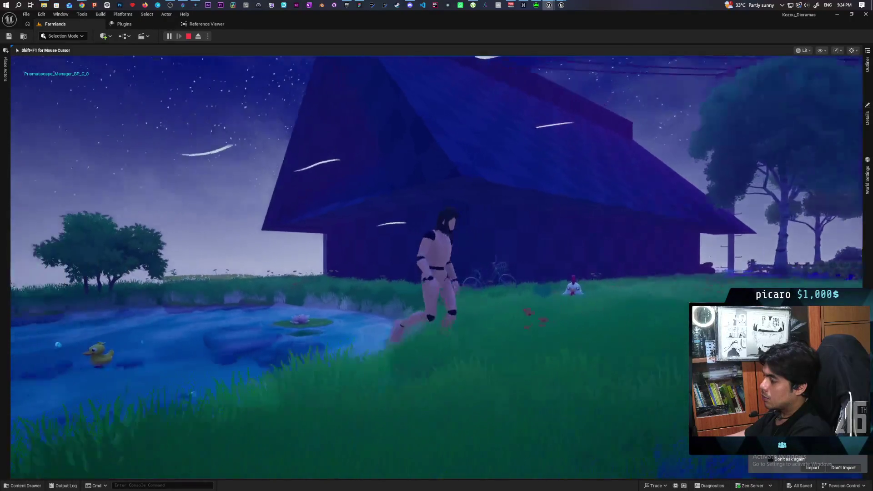
{"action": "key", "text": "a"}
{"action": "key", "text": "w"}
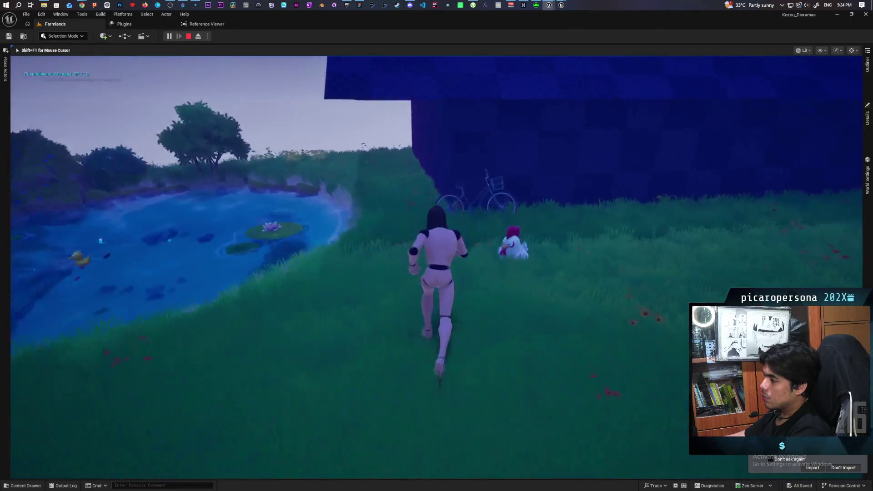
{"action": "key", "text": "s"}
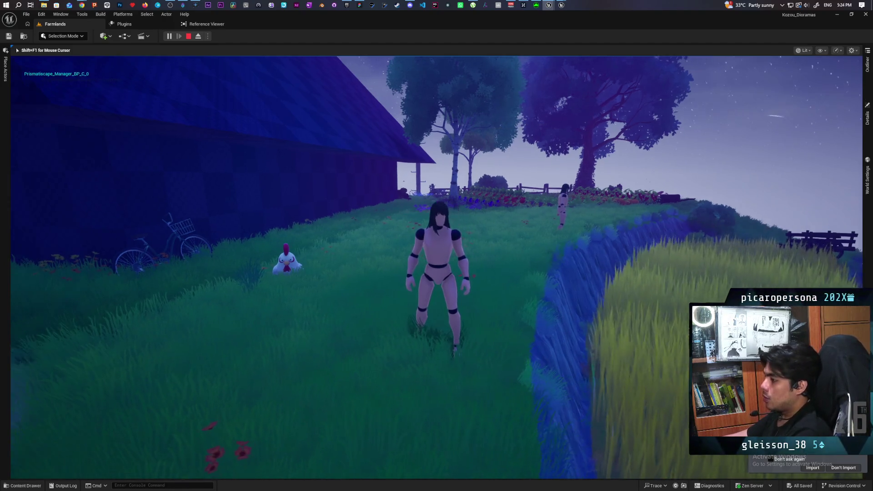
{"action": "key", "text": "w"}
{"action": "key", "text": "w"}
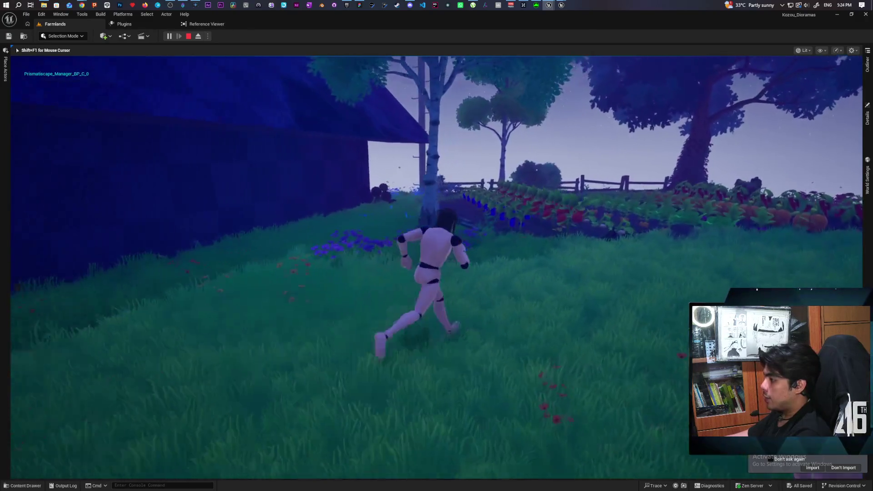
{"action": "key", "text": "s"}
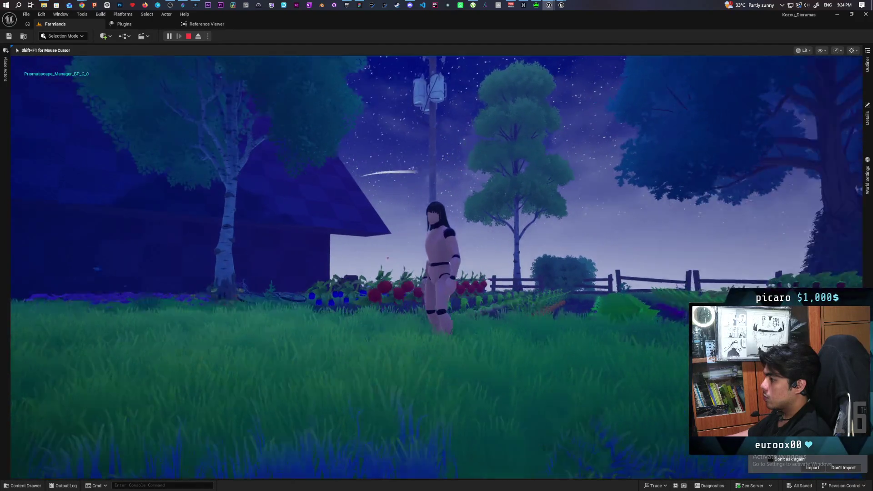
{"action": "key", "text": "w"}
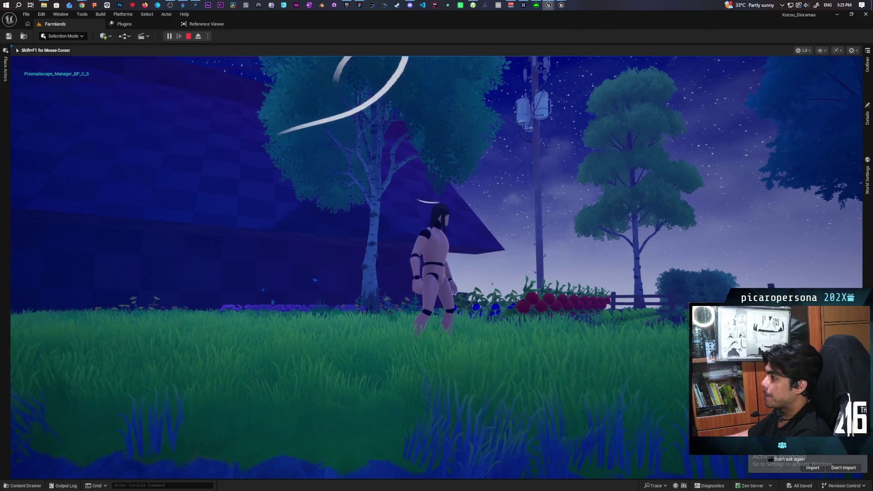
{"action": "key", "text": "Escape"}
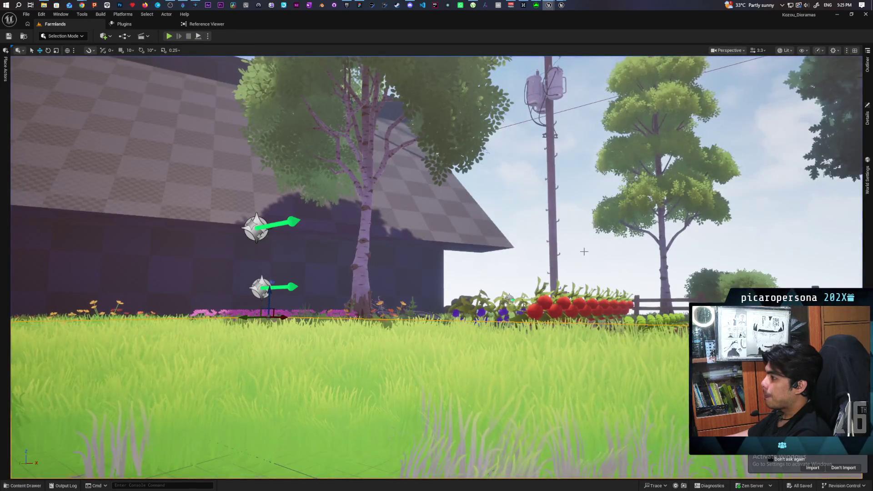
- Clear the 'global' search in the Content Drawer and open Fab
{"action": "left_click", "coordinate": [23, 485]}
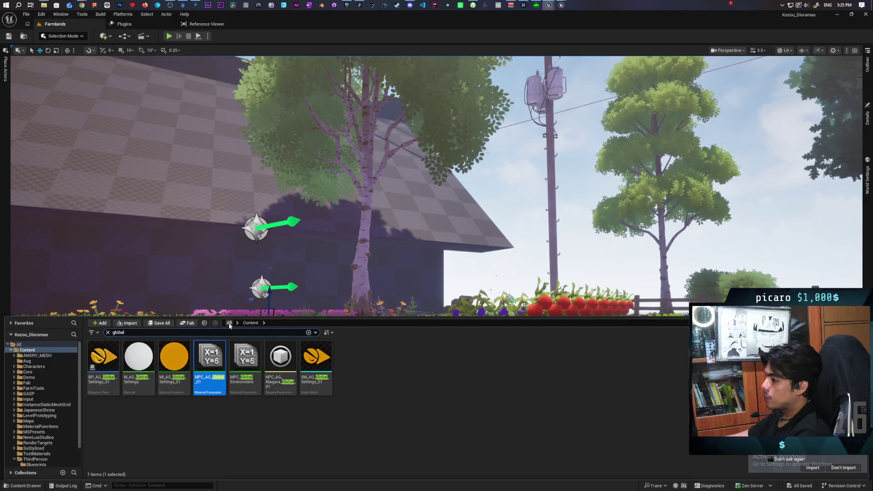
{"action": "left_click", "coordinate": [107, 332]}
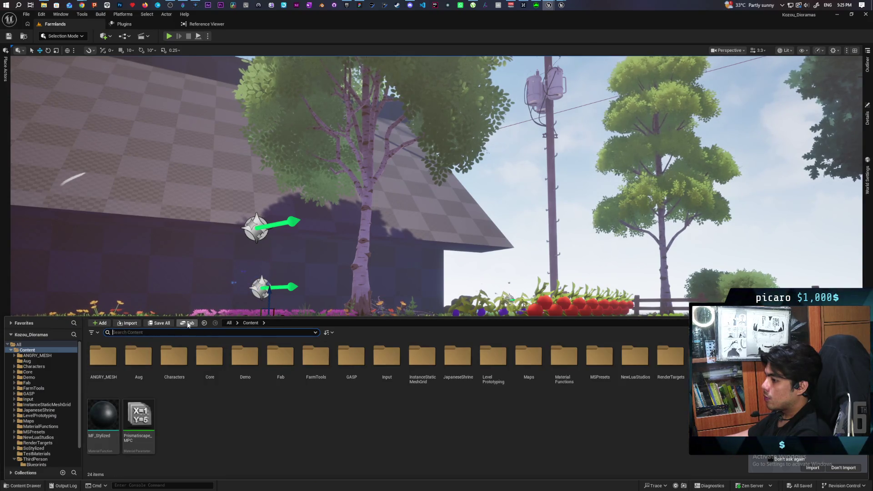
{"action": "left_click", "coordinate": [188, 324]}
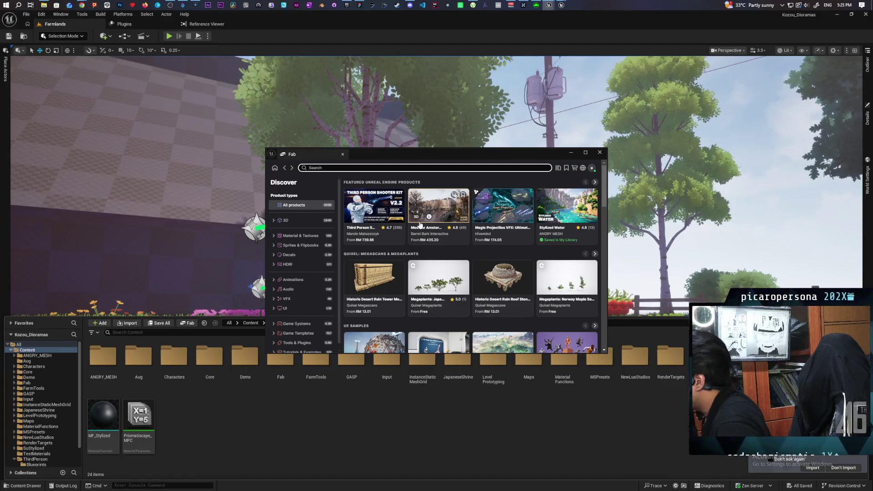
- Browse the Fab wishlist and open the Stylized Japanese Street product page
{"action": "left_click", "coordinate": [566, 167]}
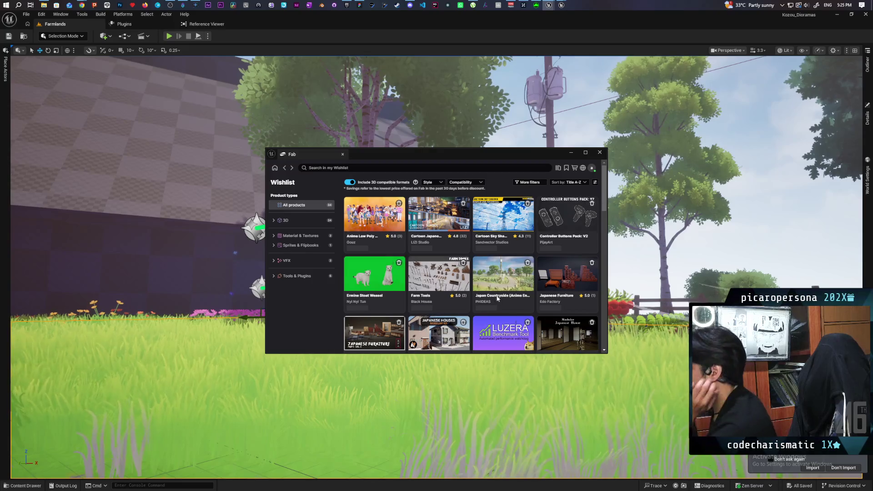
{"action": "scroll", "coordinate": [500, 290], "scroll_direction": "down", "scroll_amount": 2}
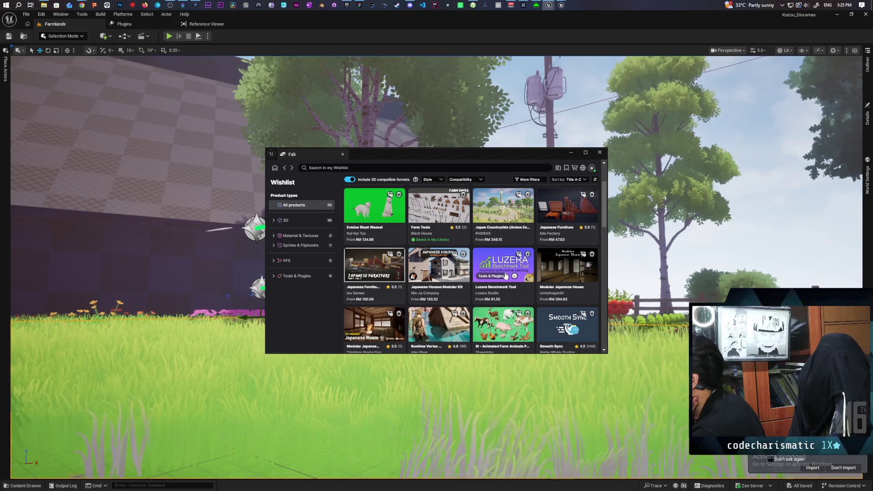
{"action": "scroll", "coordinate": [505, 275], "scroll_direction": "up", "scroll_amount": 1}
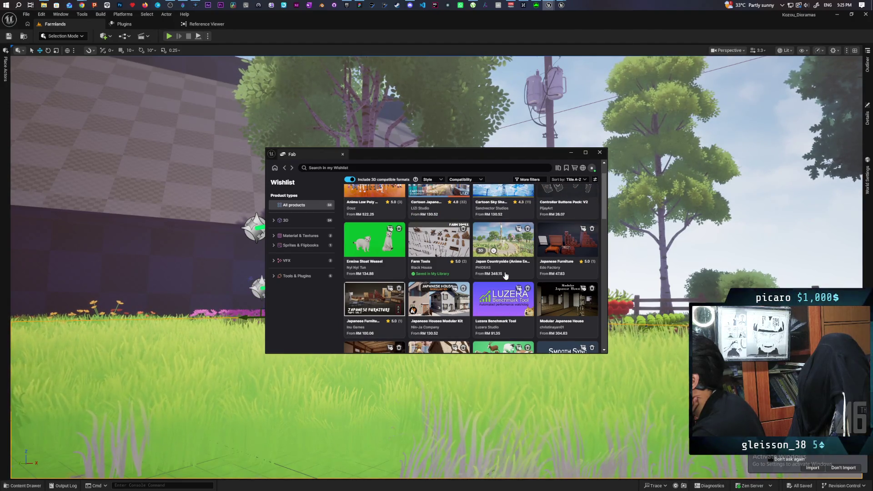
{"action": "scroll", "coordinate": [505, 276], "scroll_direction": "down", "scroll_amount": 1}
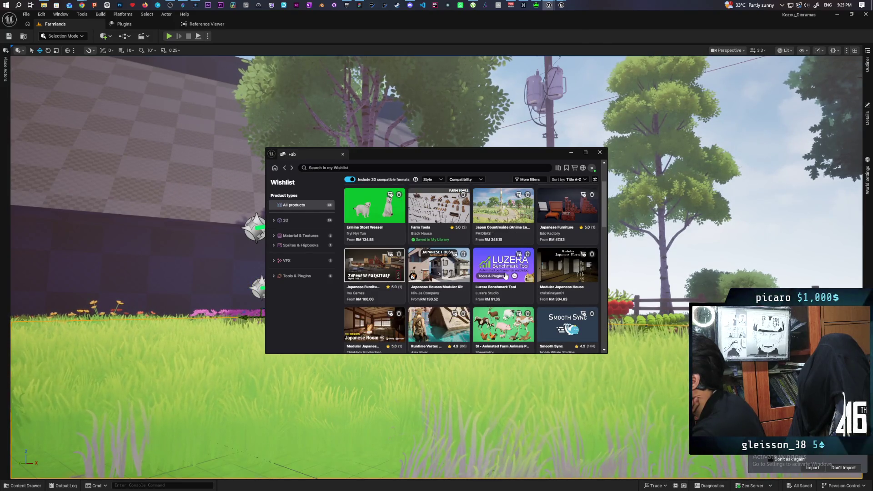
{"action": "scroll", "coordinate": [506, 275], "scroll_direction": "down", "scroll_amount": 2}
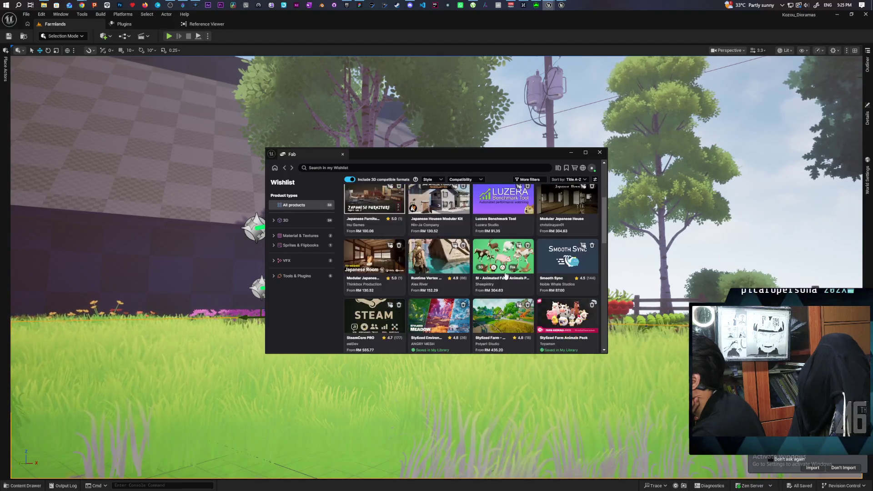
{"action": "scroll", "coordinate": [505, 275], "scroll_direction": "down", "scroll_amount": 1}
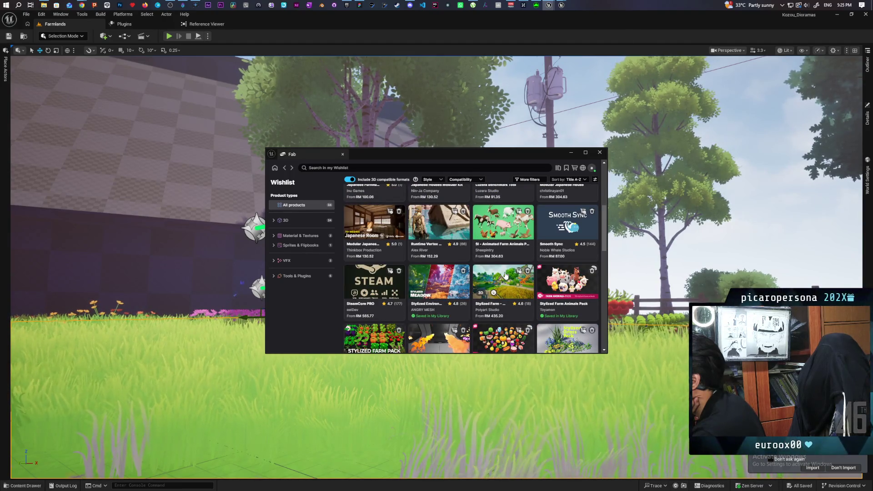
{"action": "scroll", "coordinate": [506, 275], "scroll_direction": "down", "scroll_amount": 3}
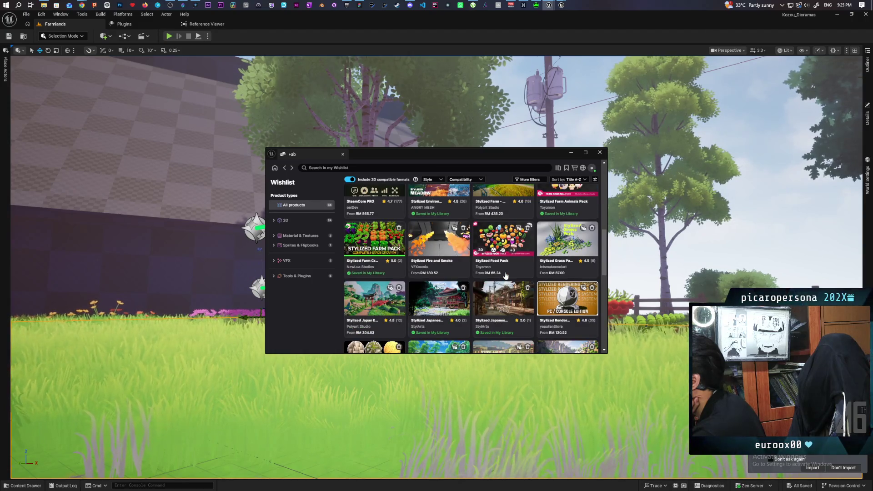
{"action": "scroll", "coordinate": [506, 276], "scroll_direction": "down", "scroll_amount": 3}
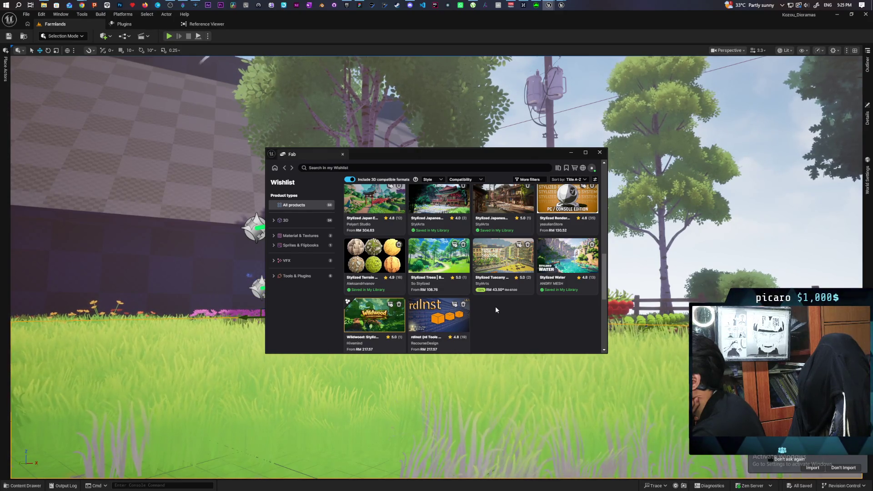
{"action": "scroll", "coordinate": [496, 307], "scroll_direction": "down", "scroll_amount": 2}
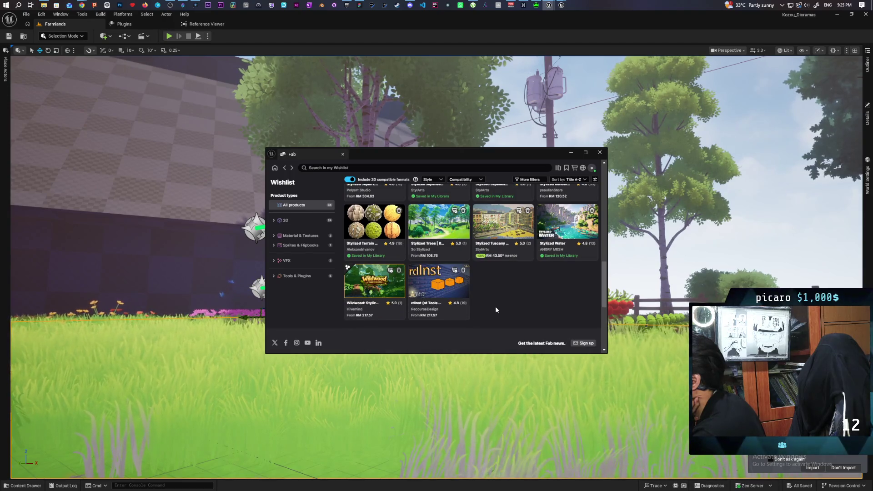
{"action": "scroll", "coordinate": [494, 306], "scroll_direction": "up", "scroll_amount": 2}
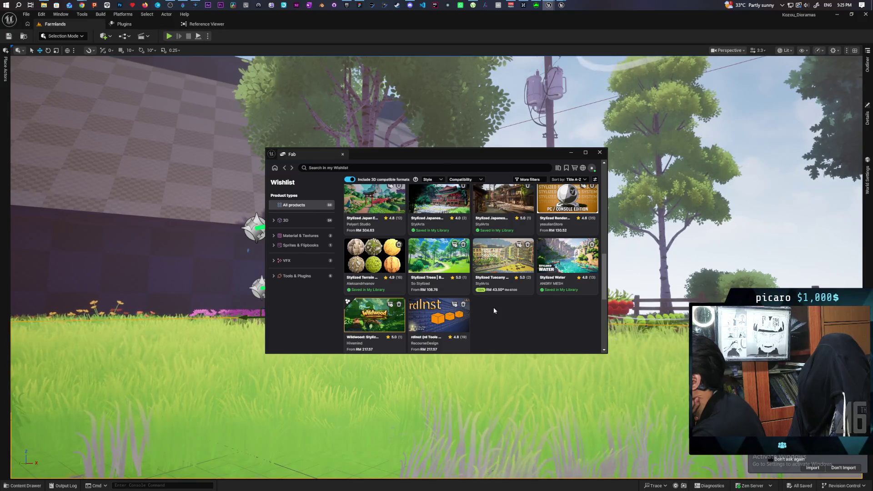
{"action": "scroll", "coordinate": [492, 307], "scroll_direction": "down", "scroll_amount": 2}
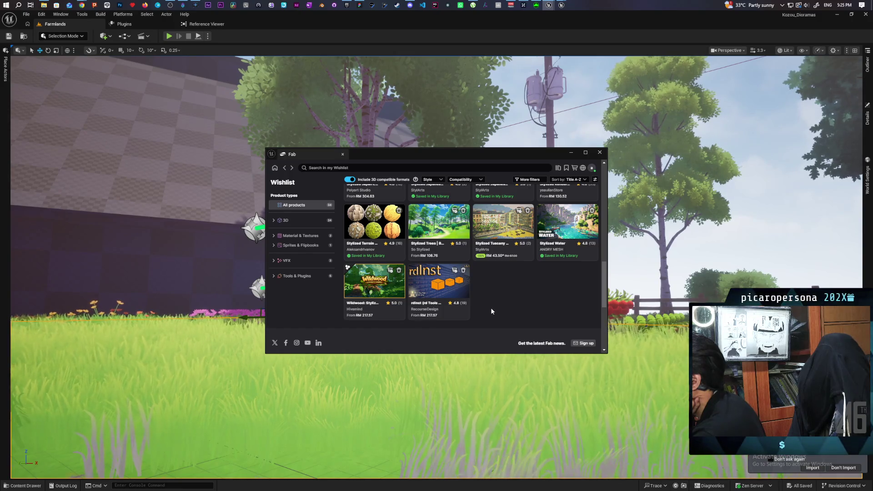
{"action": "scroll", "coordinate": [491, 311], "scroll_direction": "up", "scroll_amount": 3}
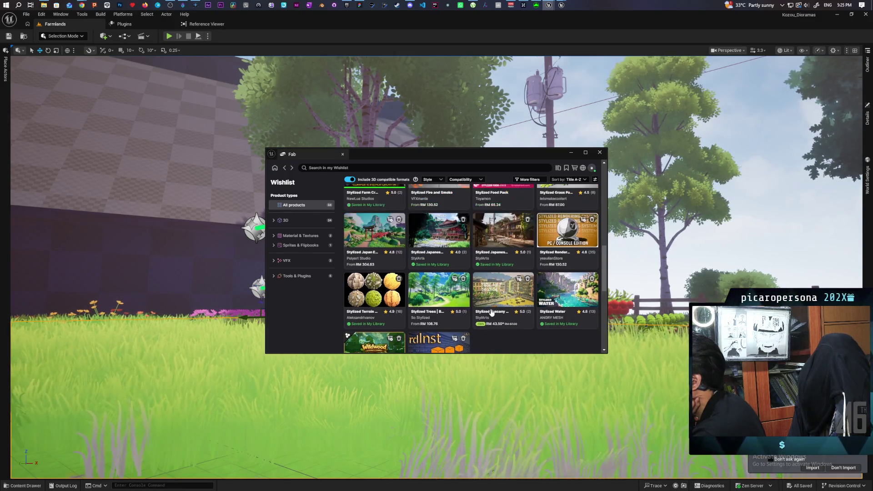
{"action": "left_click", "coordinate": [494, 229]}
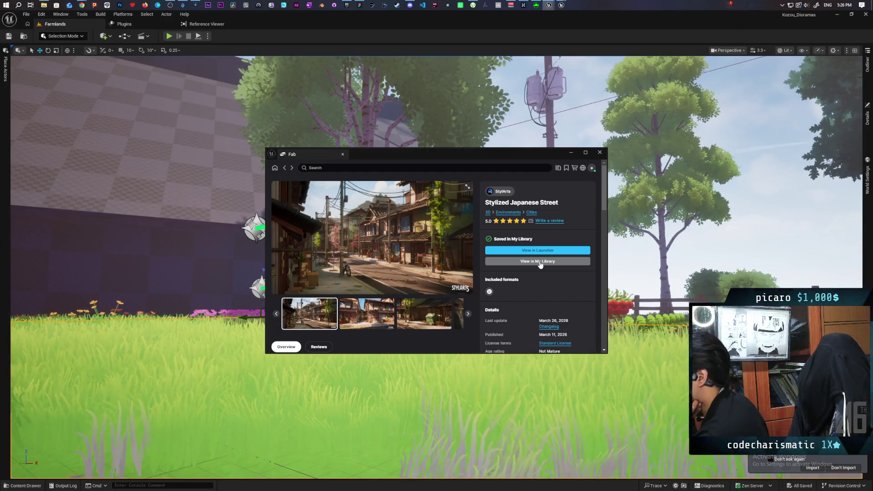
- Open the Stylized Japanese Street product in the Epic Games Launcher
{"action": "scroll", "coordinate": [540, 265], "scroll_direction": "down", "scroll_amount": 2}
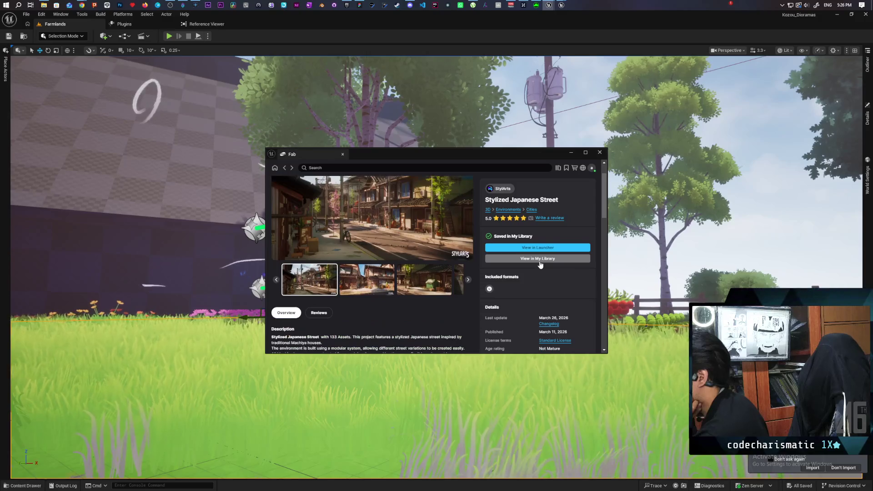
{"action": "left_click", "coordinate": [548, 248]}
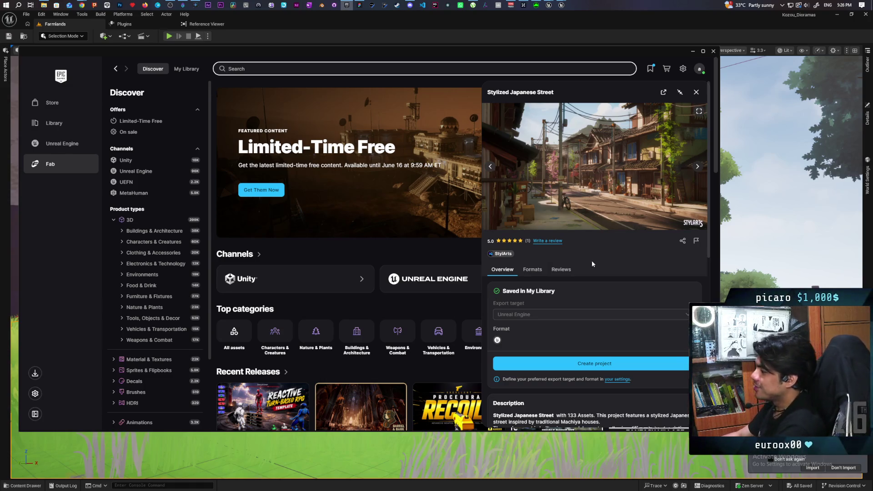
- Create a StylizedJapaneseStreet project with the default name and folder, starting the download
{"action": "left_click", "coordinate": [584, 364]}
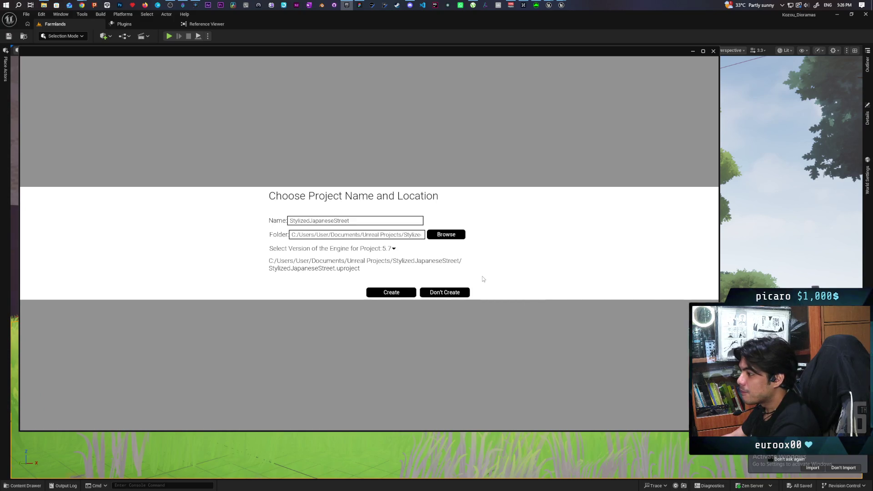
{"action": "left_click", "coordinate": [396, 293]}
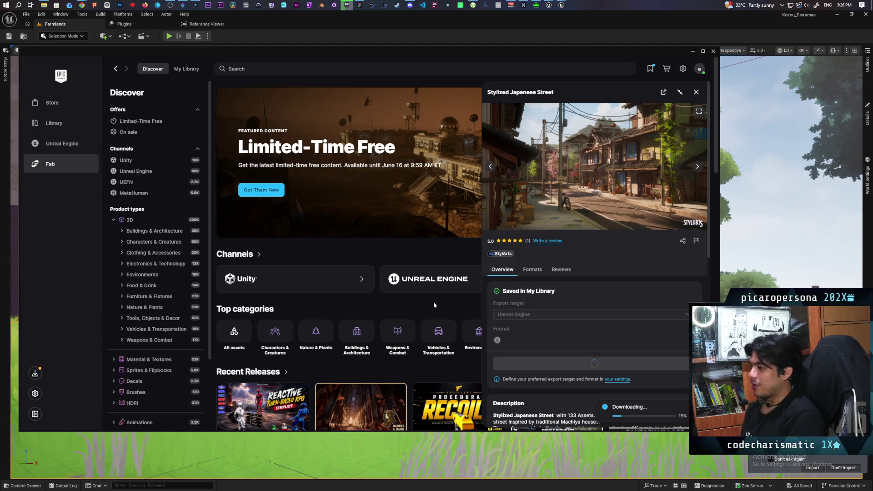
{"action": "left_click", "coordinate": [41, 7]}
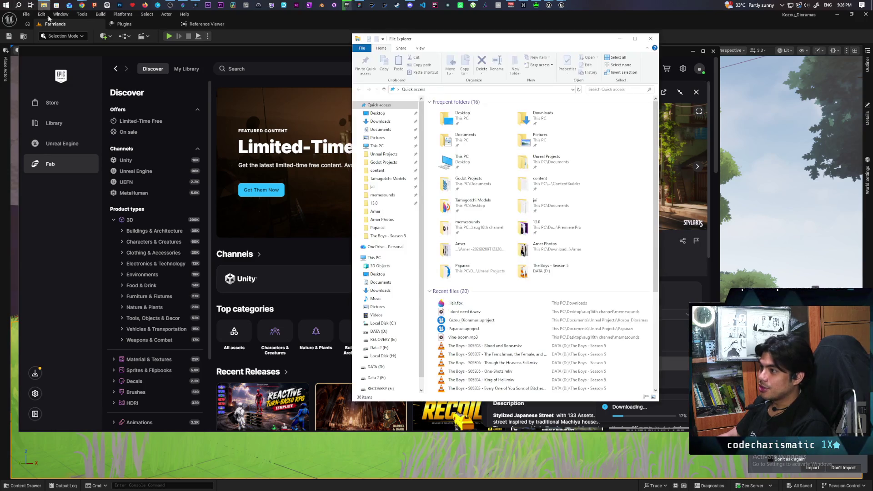
- Check This PC's drives and free disk space in File Explorer, then minimize and restore it
{"action": "left_click", "coordinate": [386, 259]}
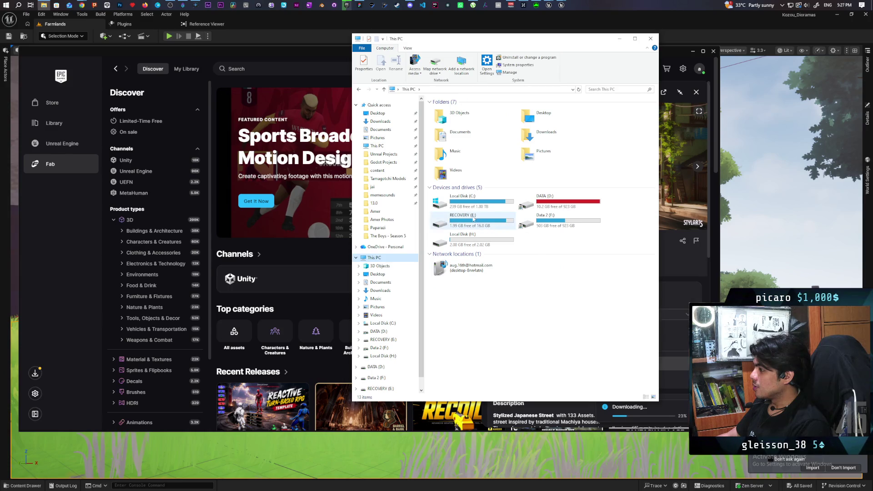
{"action": "left_click", "coordinate": [620, 39]}
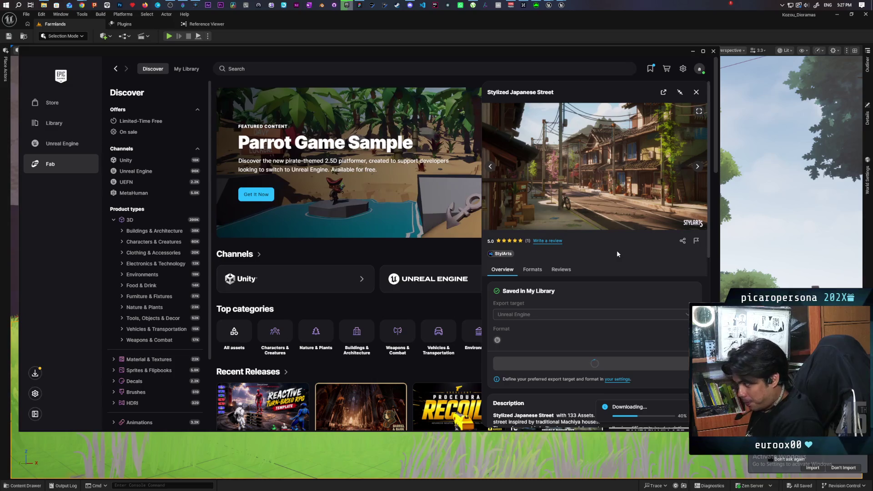
{"action": "left_click", "coordinate": [48, 6]}
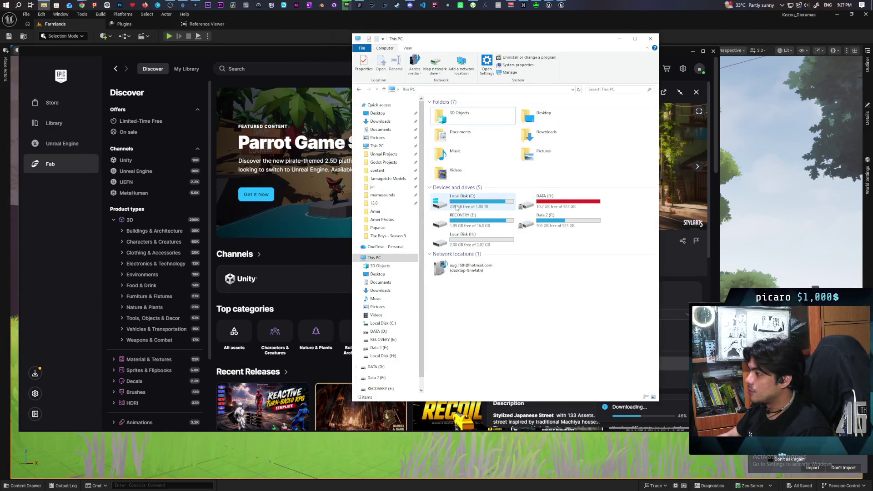